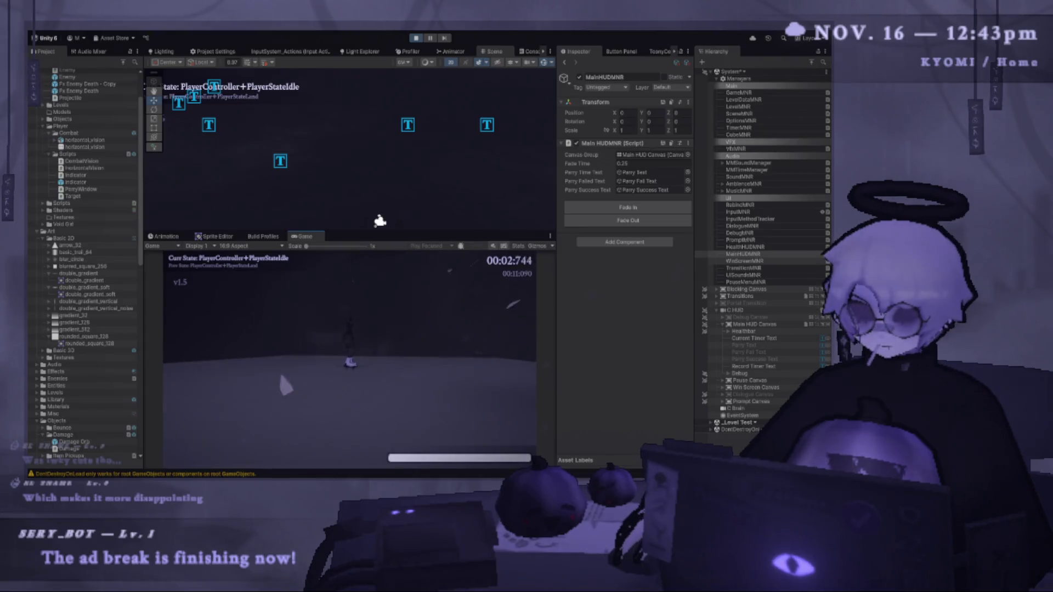
Enlarge the Game view, resume the running game, then pause it with Esc.
drag(379, 231, 363, 142)
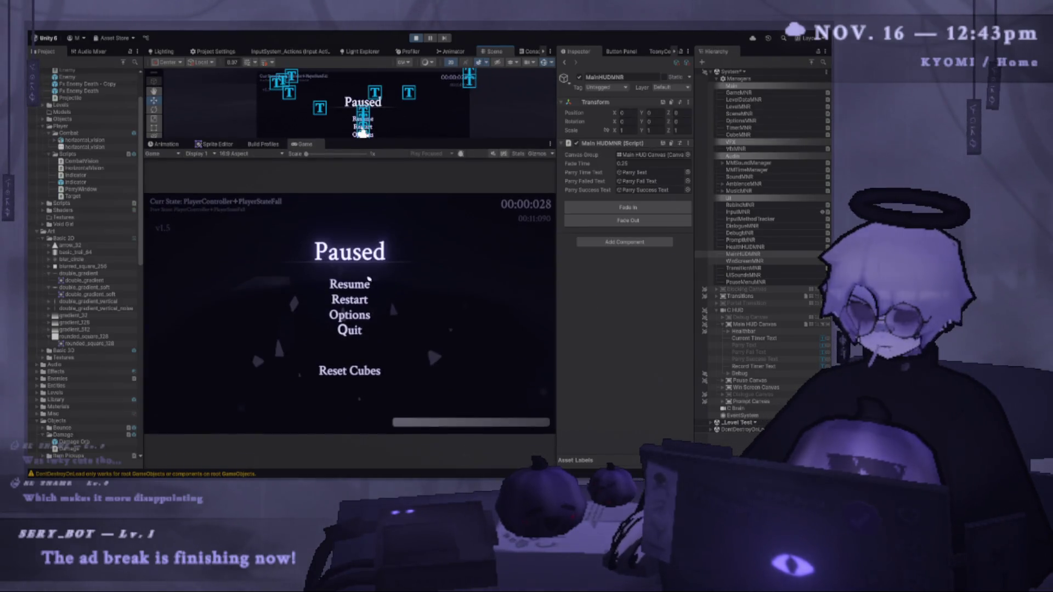
click(365, 274)
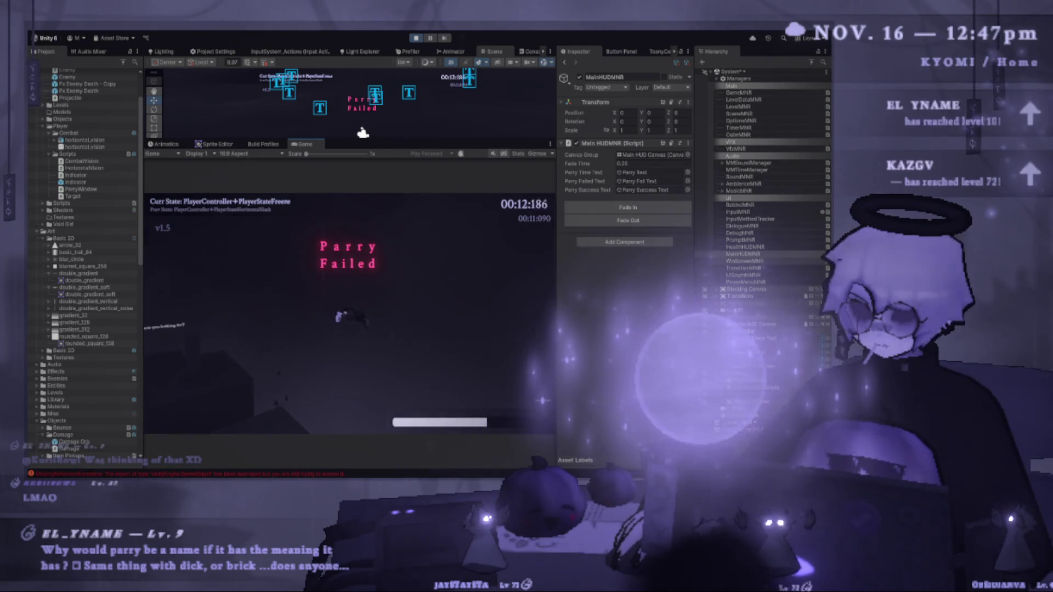
key(Escape)
key(Escape)
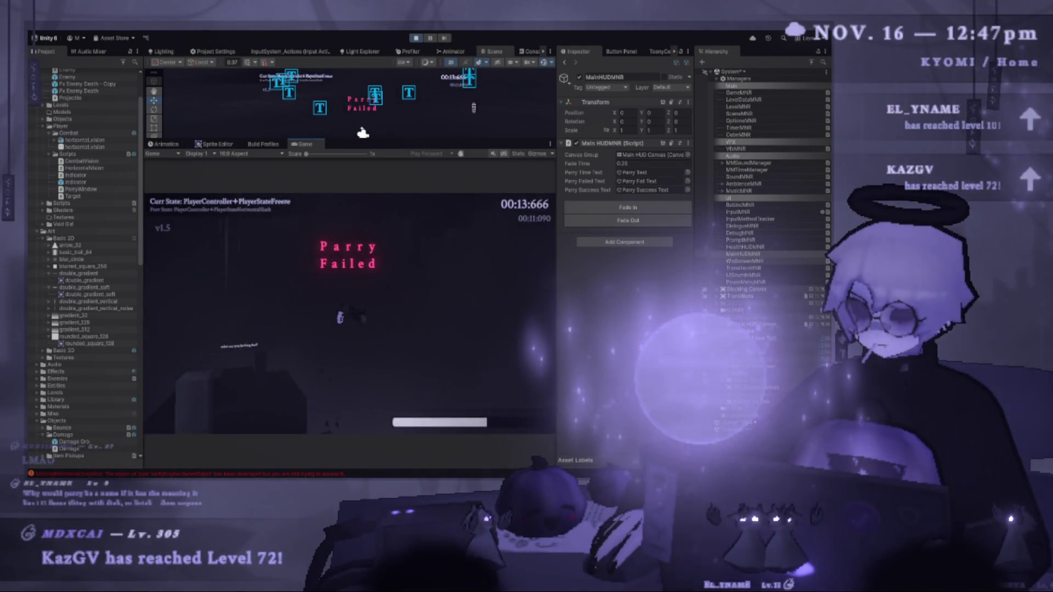
Expand the Console and show a MissingReferenceException error's full stack trace.
click(529, 51)
drag(359, 137, 359, 239)
click(376, 139)
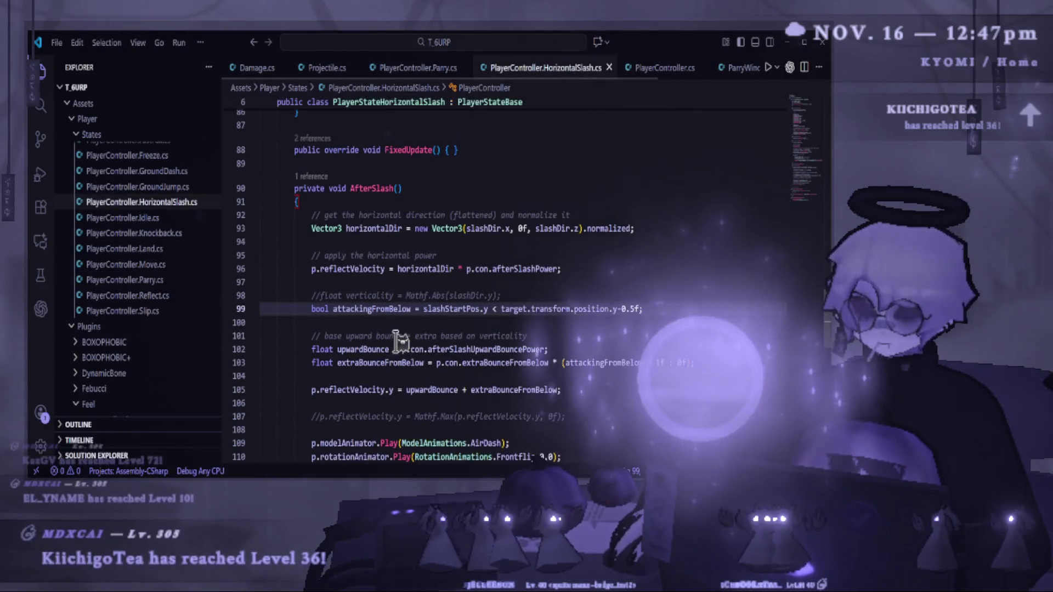
key(alt+Tab)
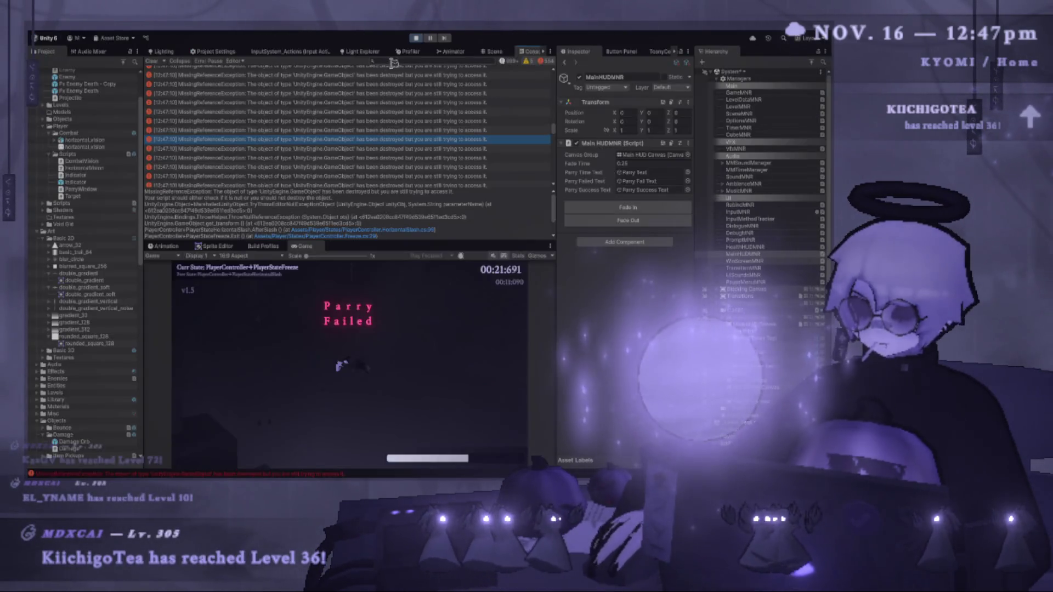
Stop play mode and clear the old errors from the Console.
click(416, 38)
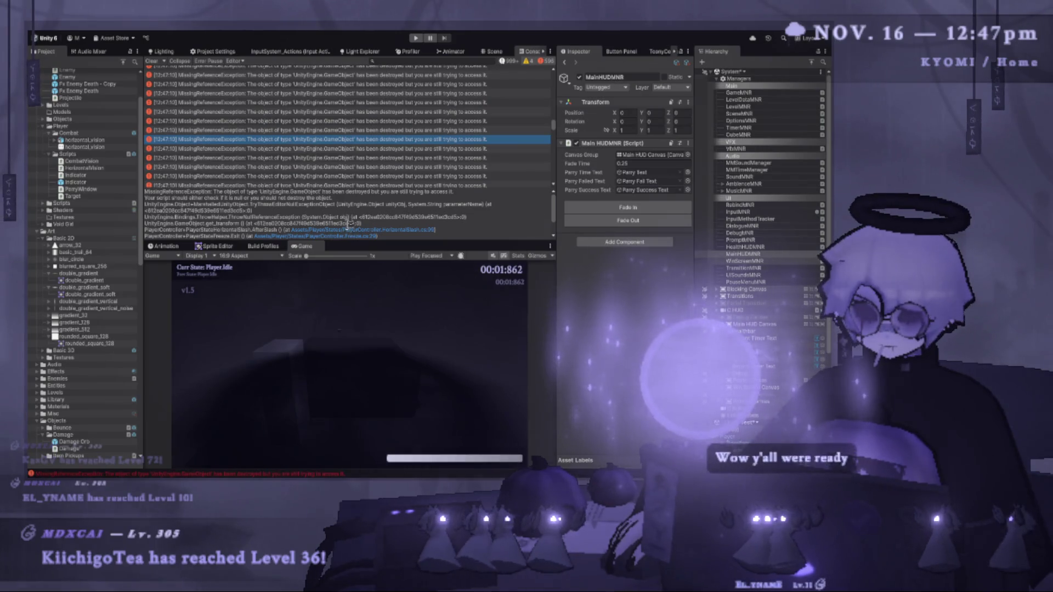
click(152, 61)
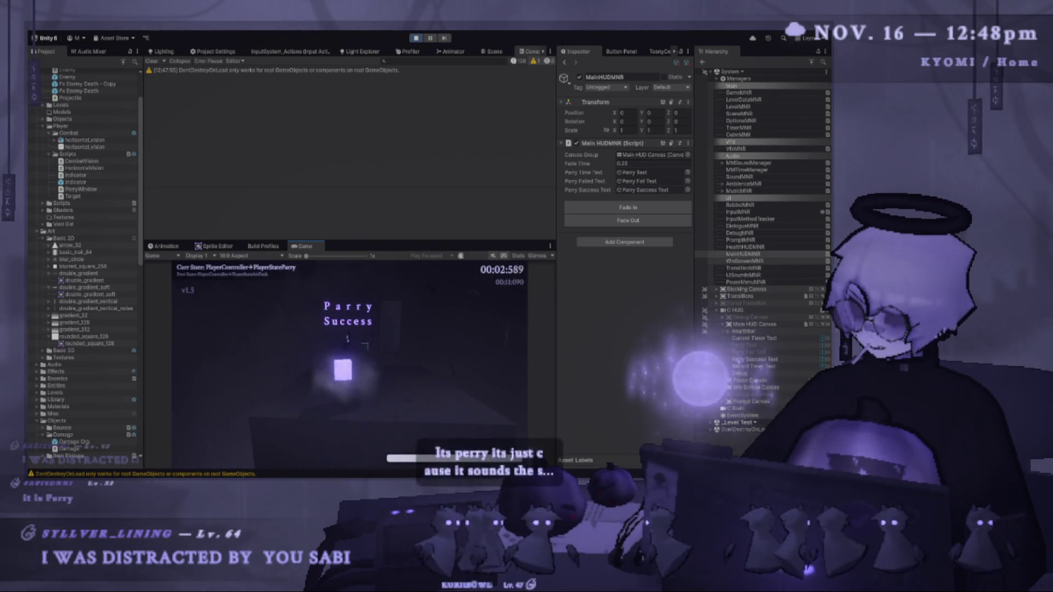
Jump through the level, then restart it from the end-of-run screen and the pause menu.
key(space)
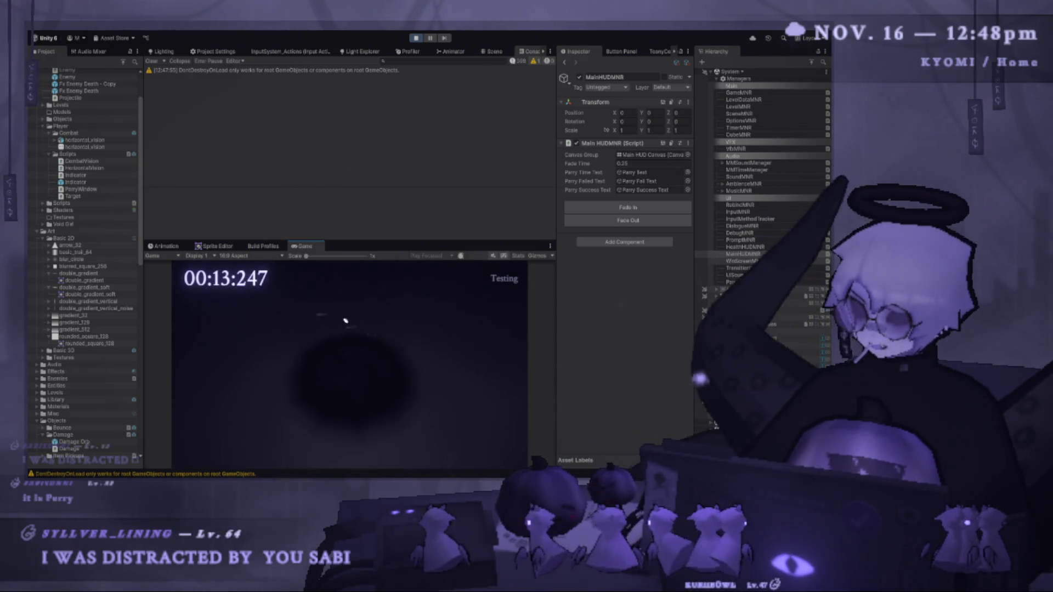
key(Return)
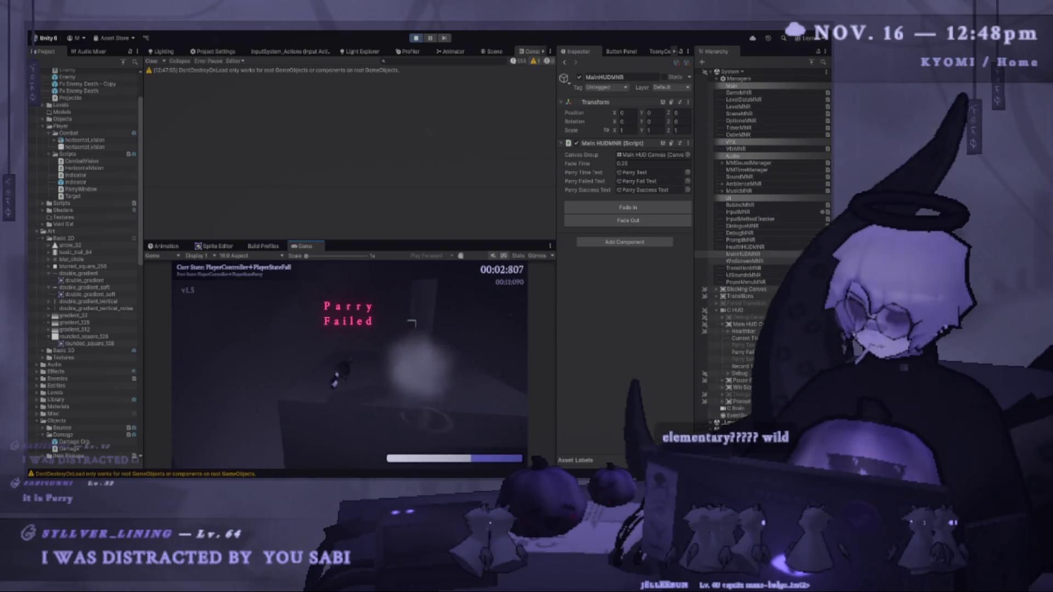
key(Escape)
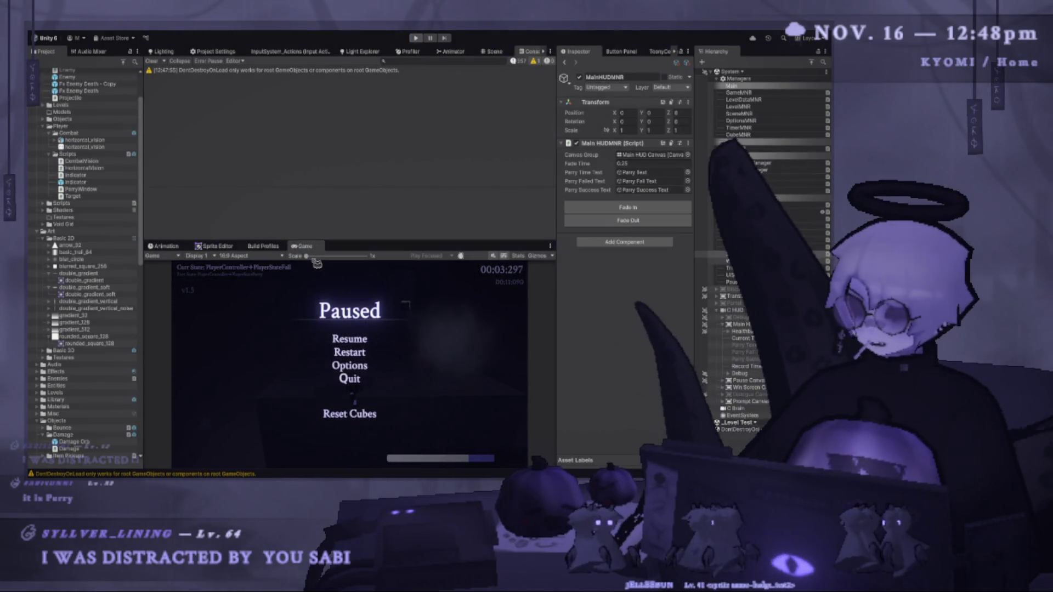
click(364, 352)
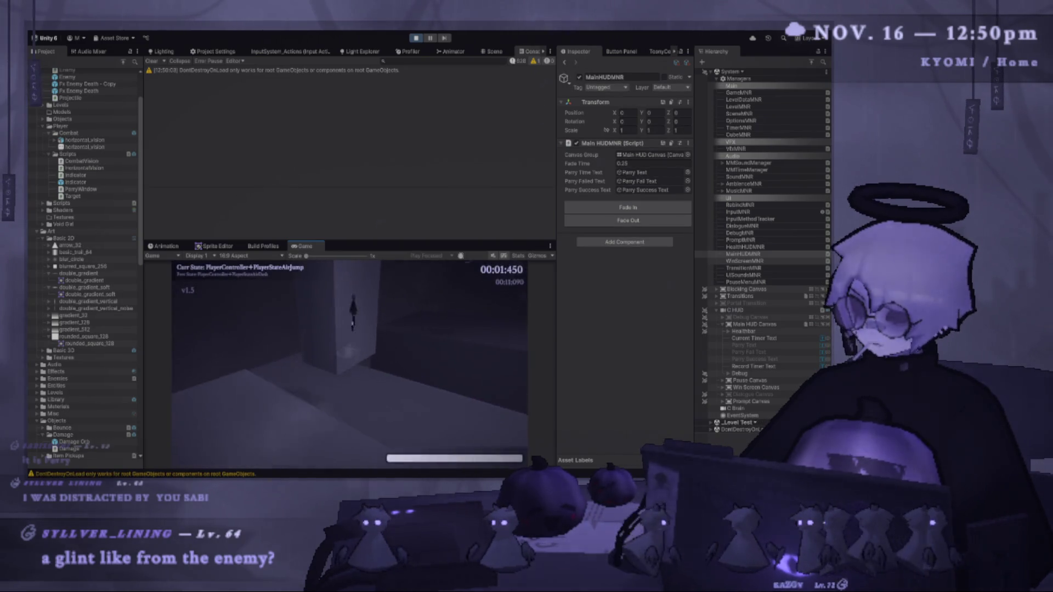
Parry the glowing cubes with E and air-dash between them with Shift.
key(e)
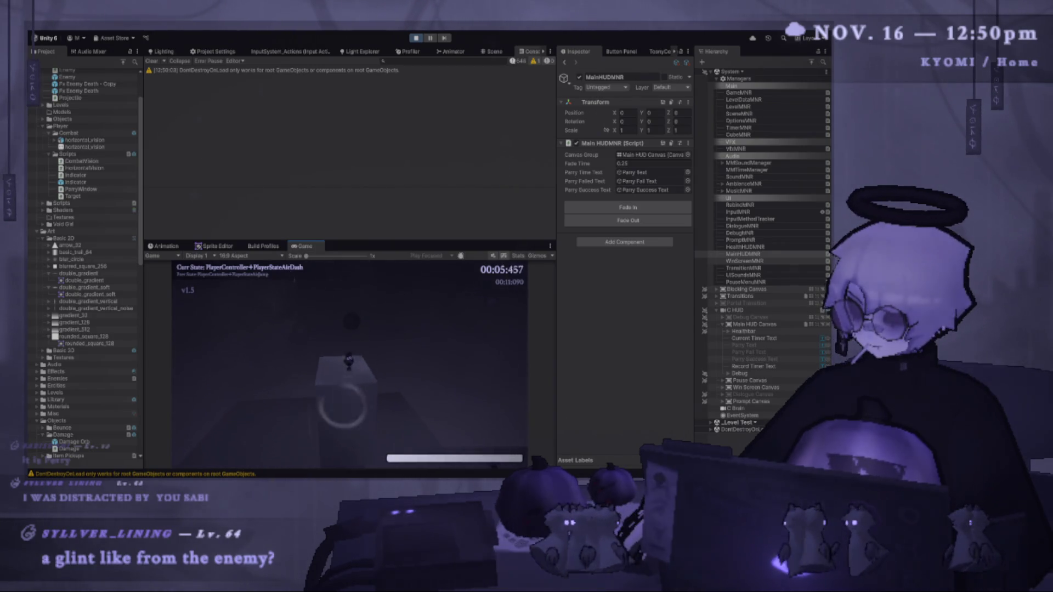
key(e)
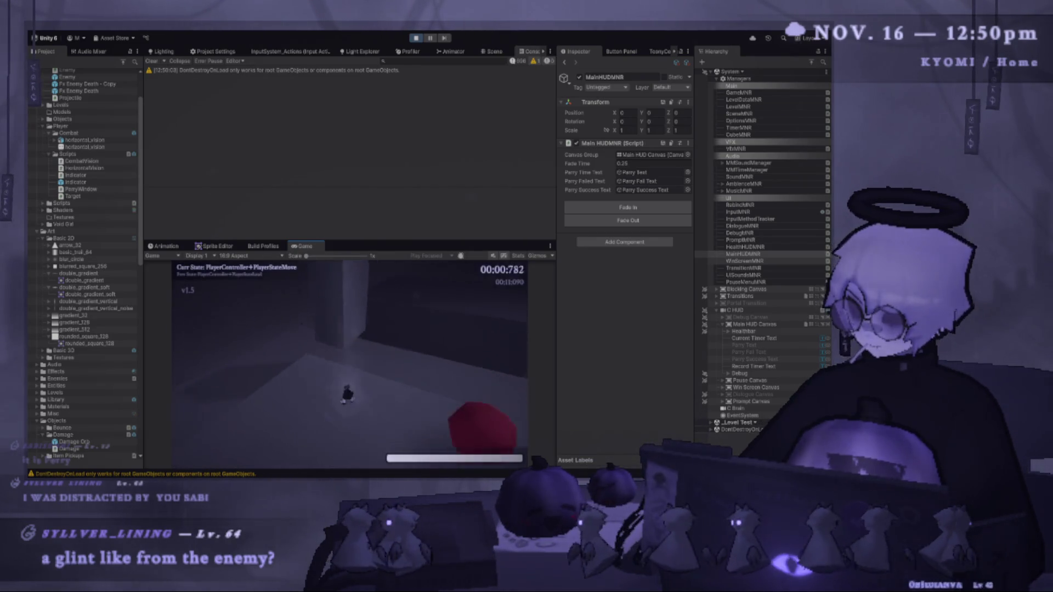
key(shift)
key(e)
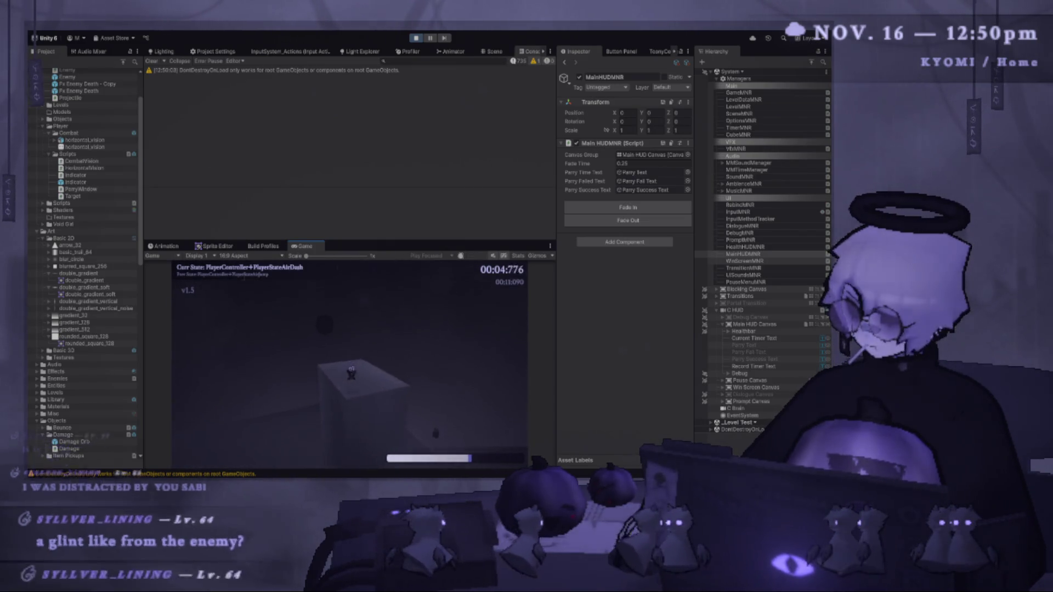
key(shift)
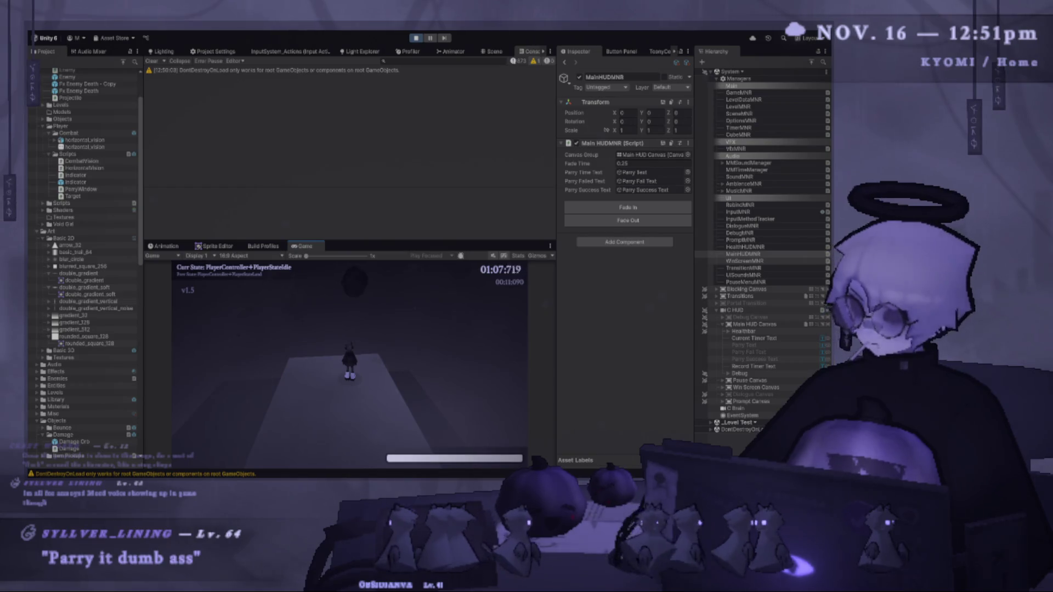
Restart the level several times with R and Space, then parry glowing cubes with F.
key(r)
key(space)
key(space)
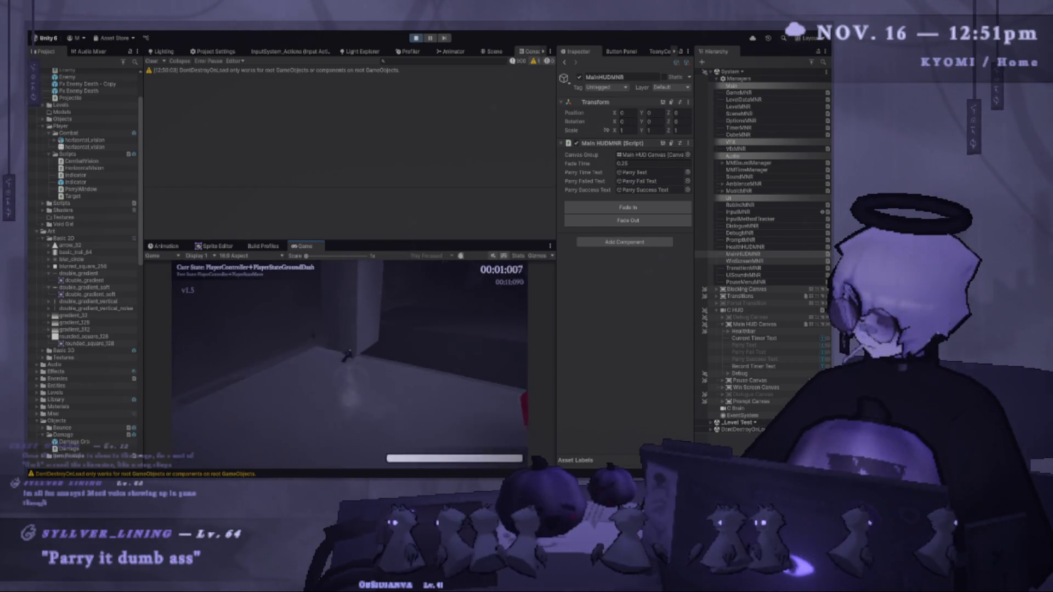
key(r)
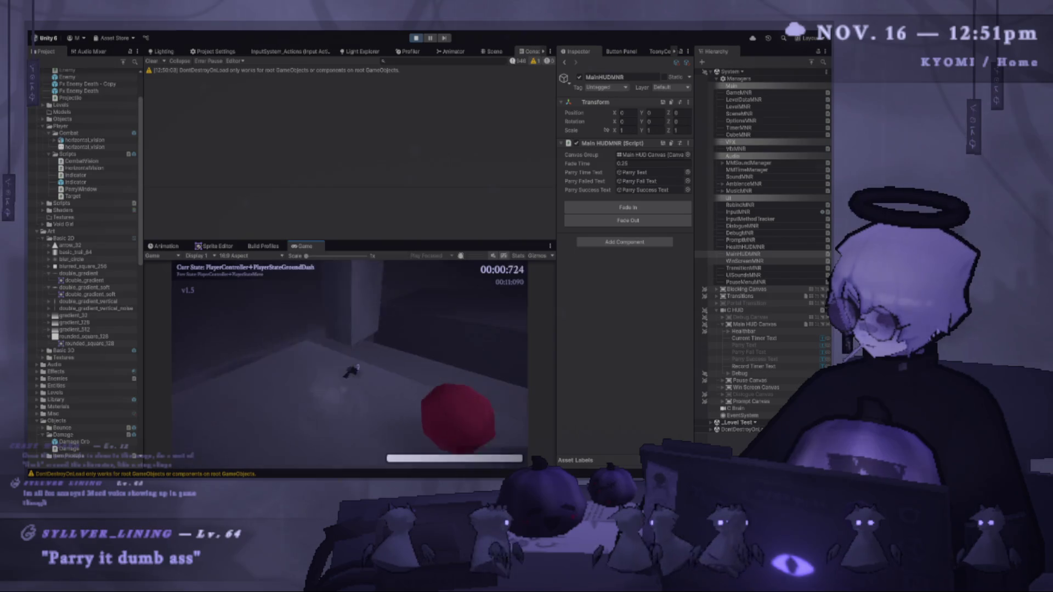
key(space)
key(f)
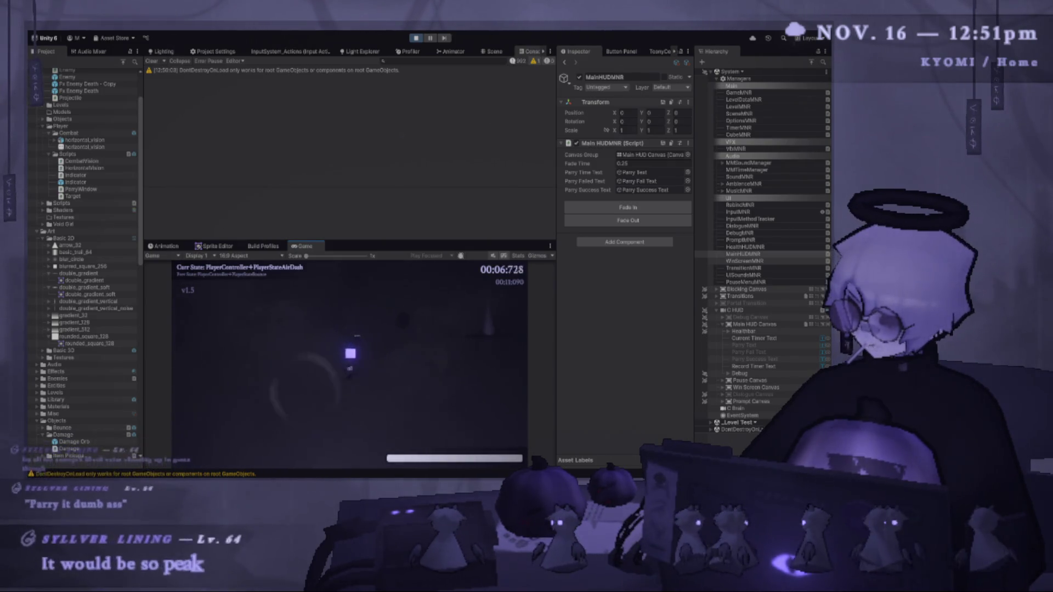
key(f)
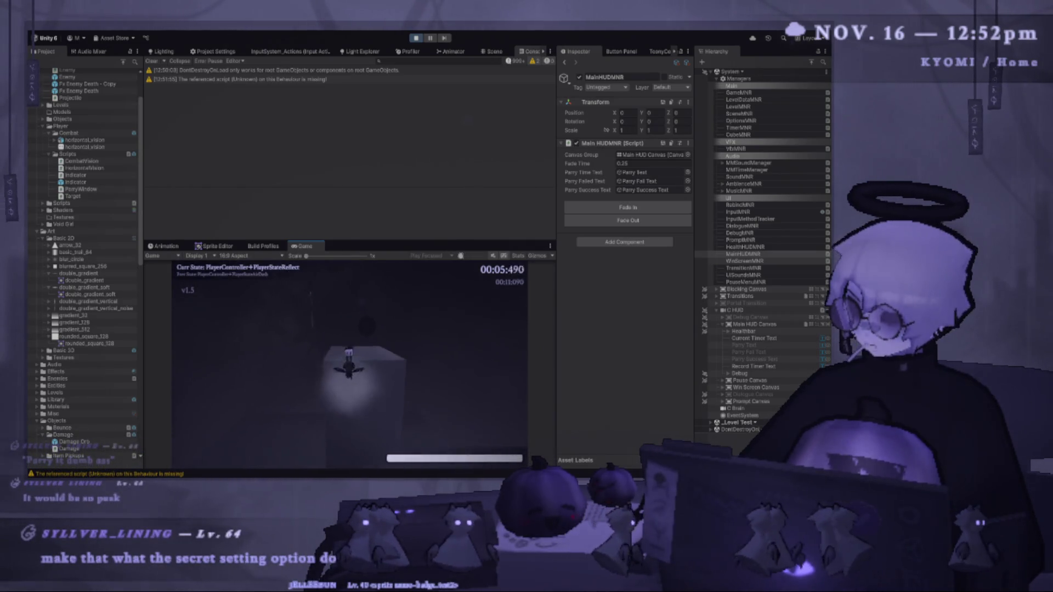
Pause, widen and enlarge the Game view, and restart the level from the pause menu.
key(Escape)
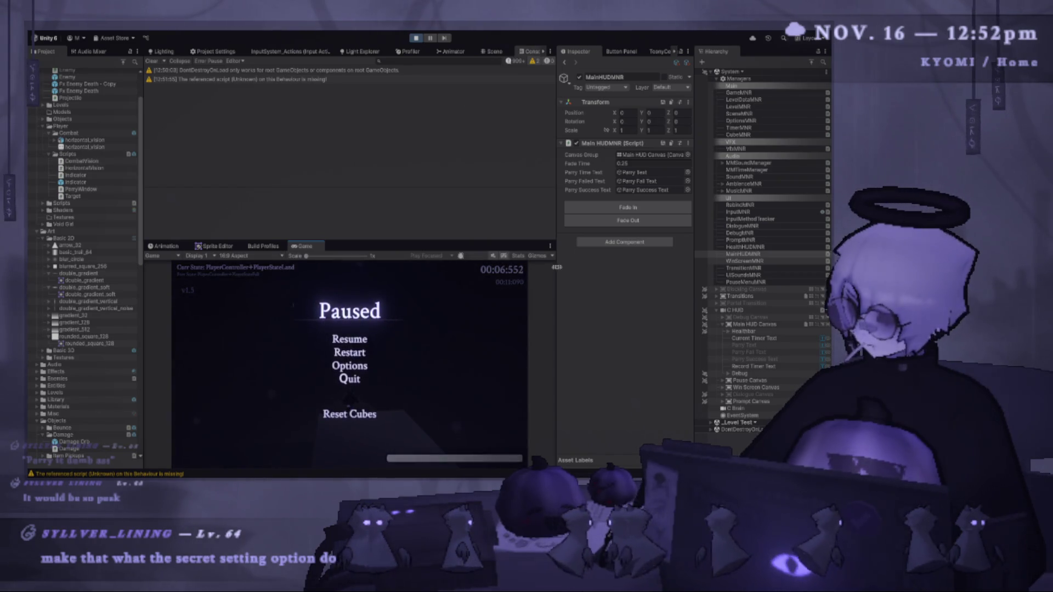
drag(556, 267, 645, 267)
drag(496, 237, 495, 66)
click(406, 257)
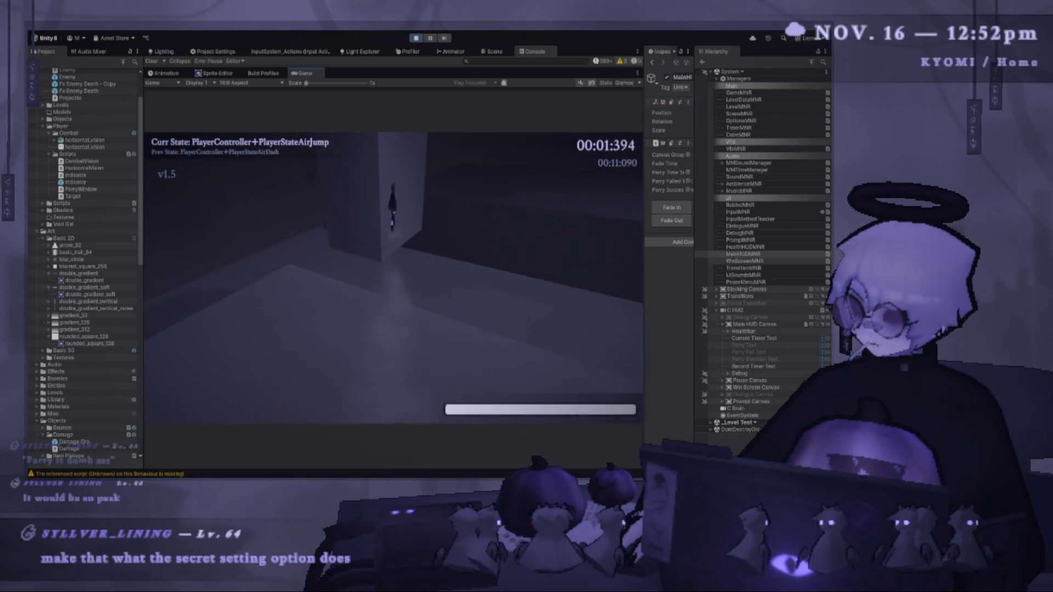
Jump, air-dash and parry through the level up the pillar to the results screen.
key(space)
key(space)
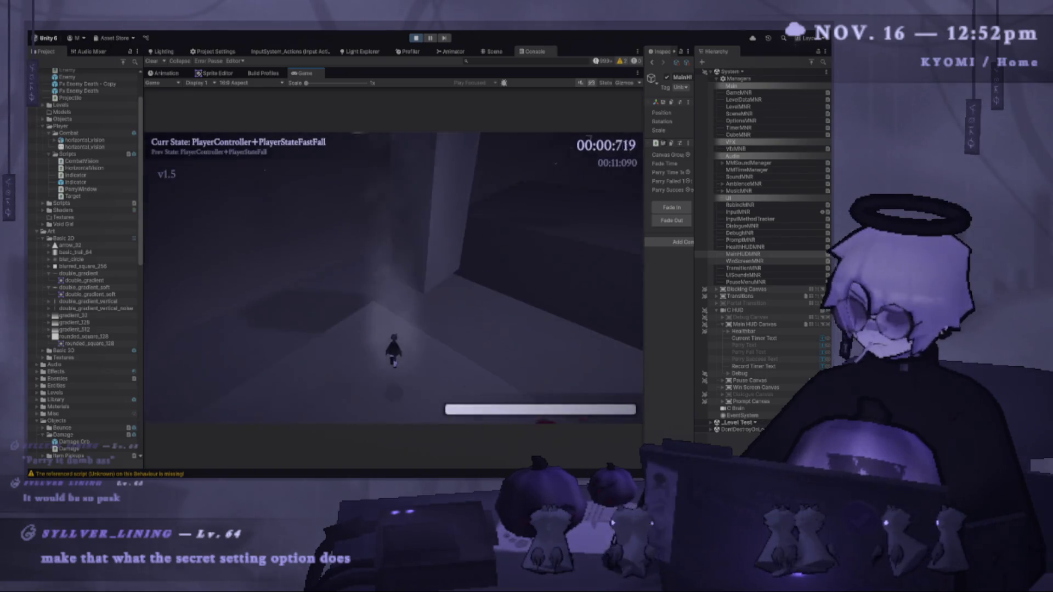
key(space)
key(space)
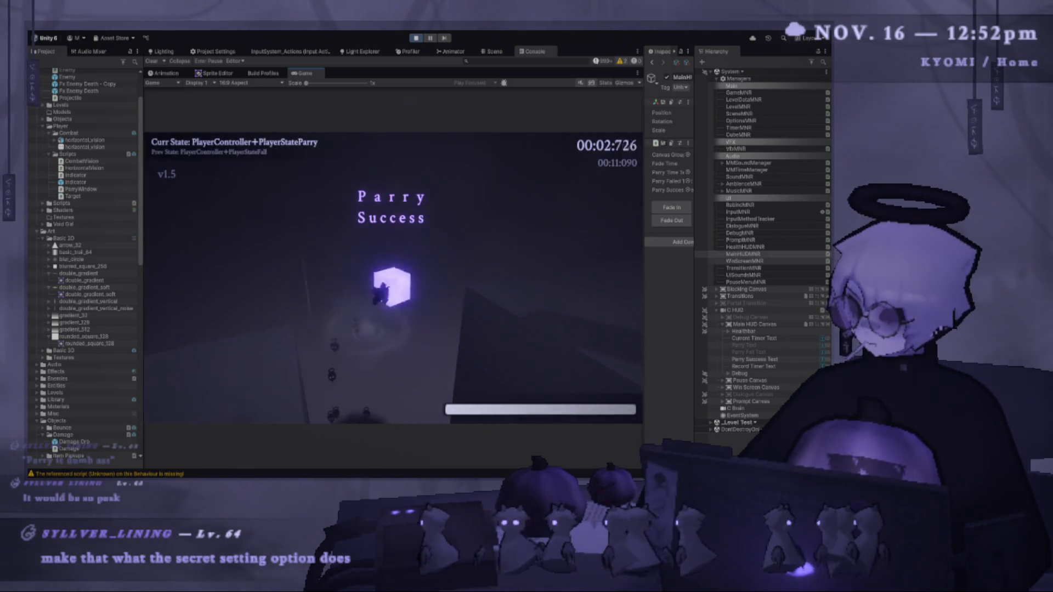
key(space)
key(shift)
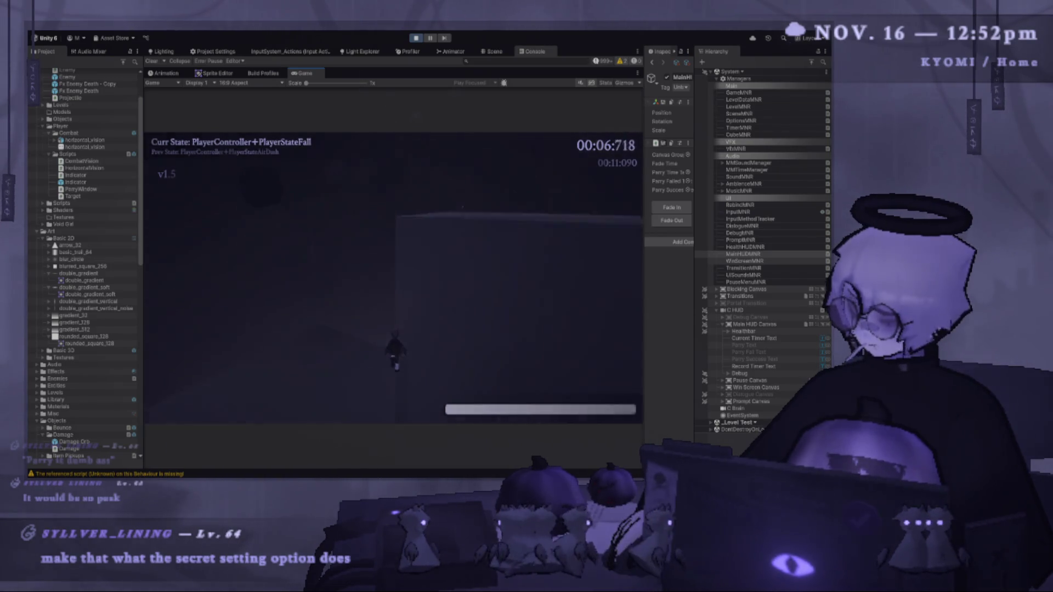
key(shift)
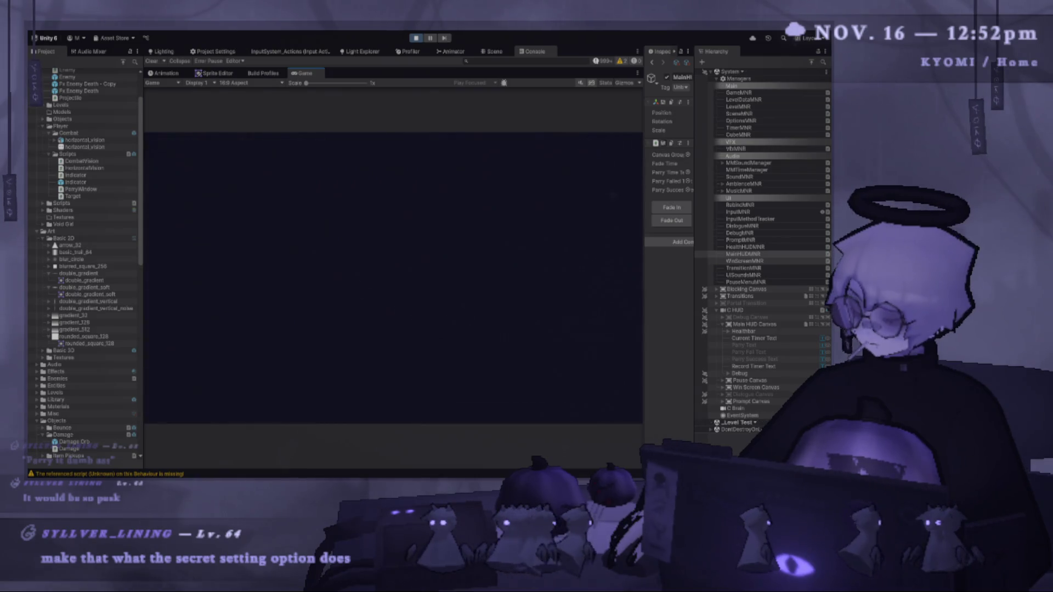
key(shift)
key(space)
key(shift)
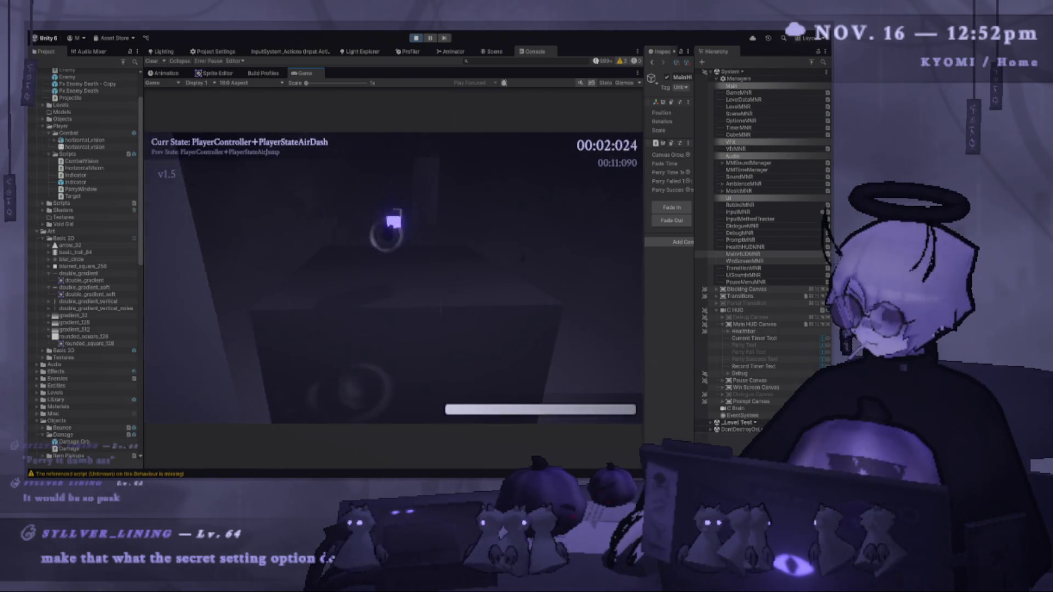
key(space)
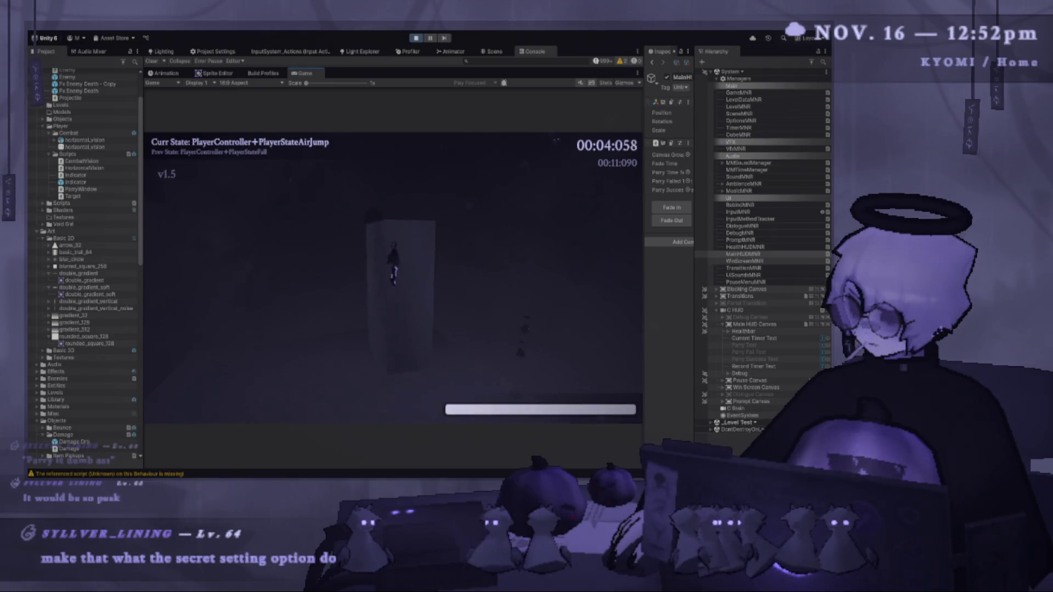
key(shift)
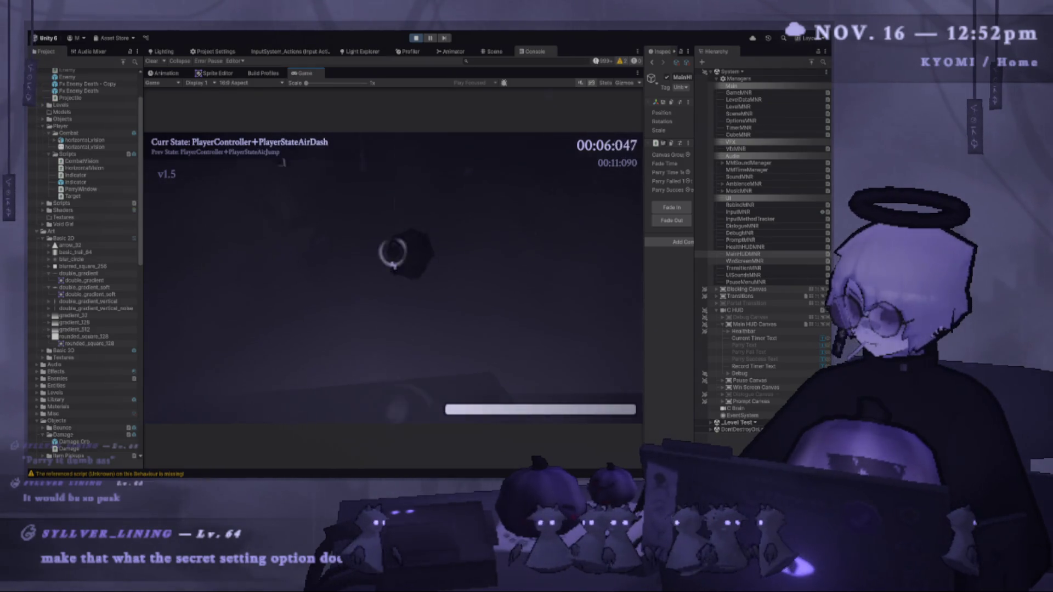
key(shift)
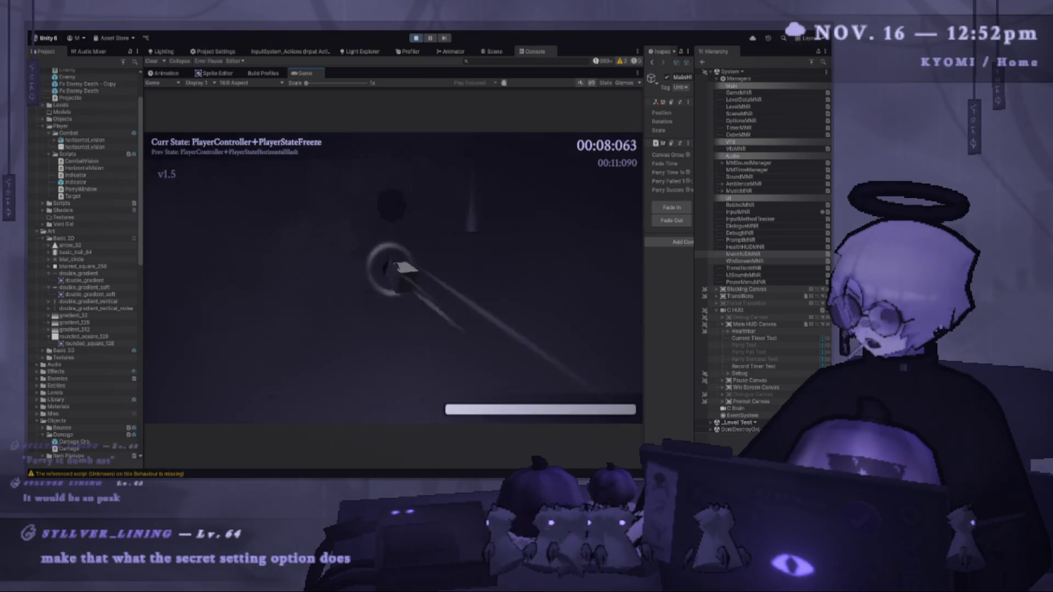
key(shift)
key(space)
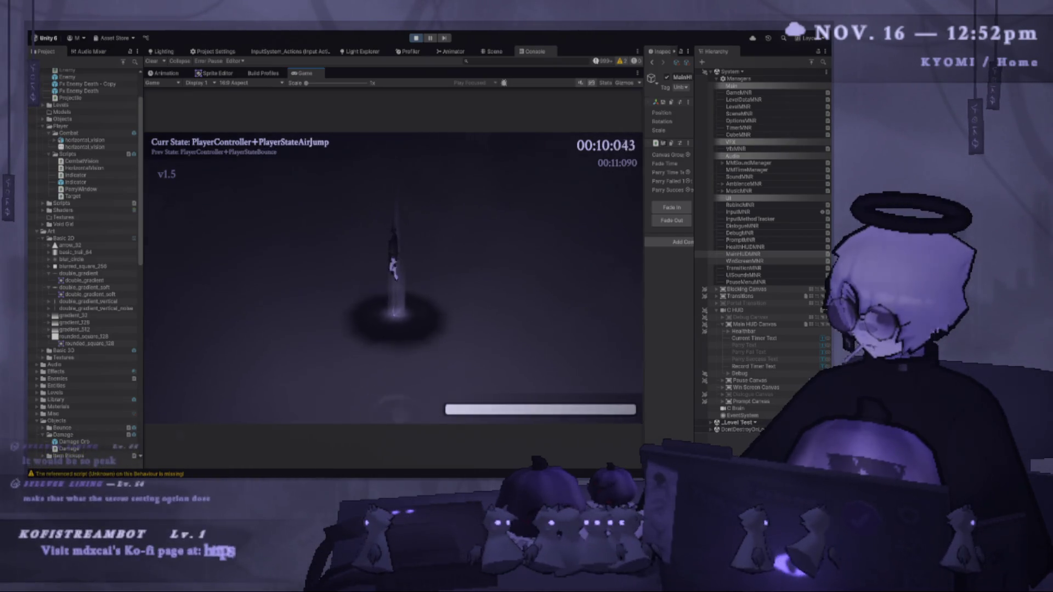
key(shift)
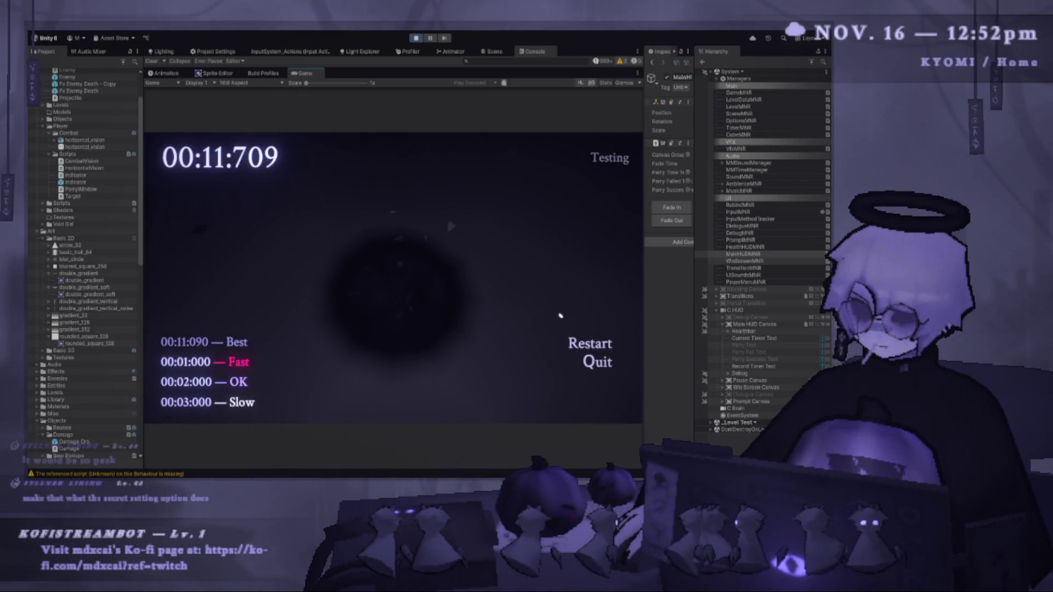
Restart from the results screen, play until Game Over, and stop the playtest.
click(601, 343)
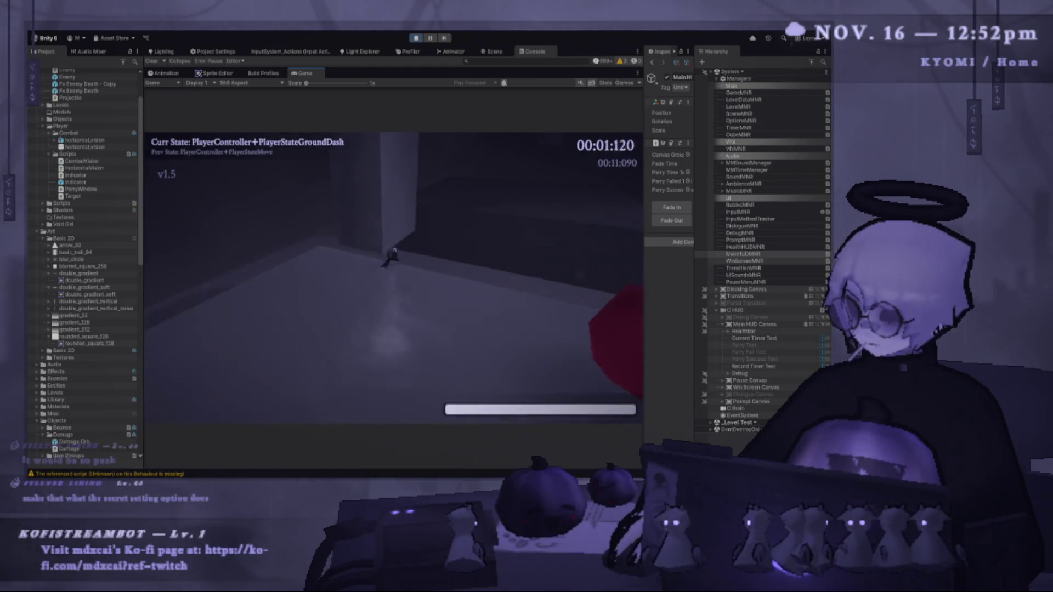
key(e)
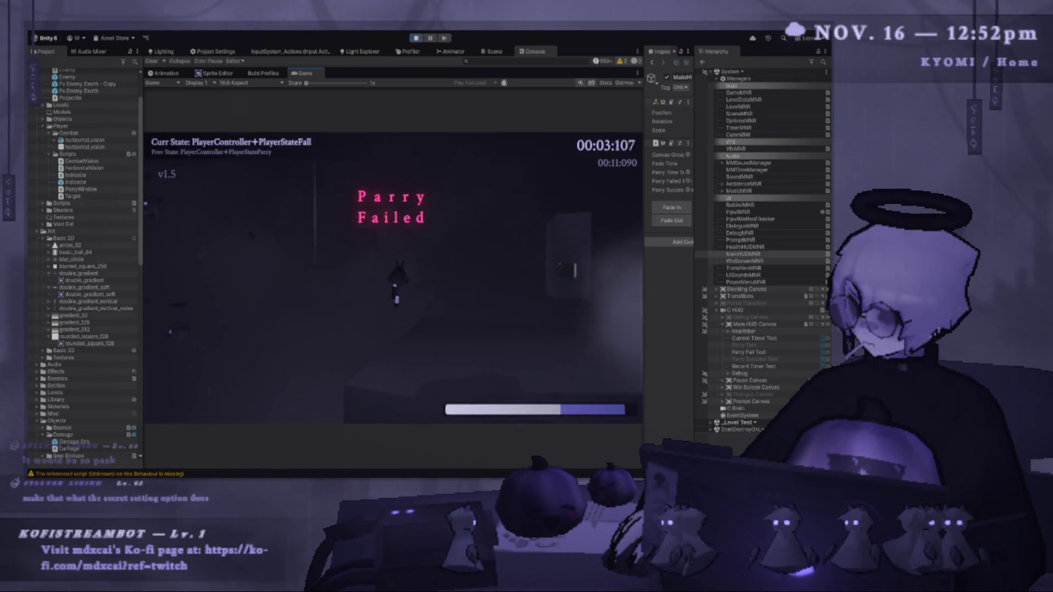
key(s)
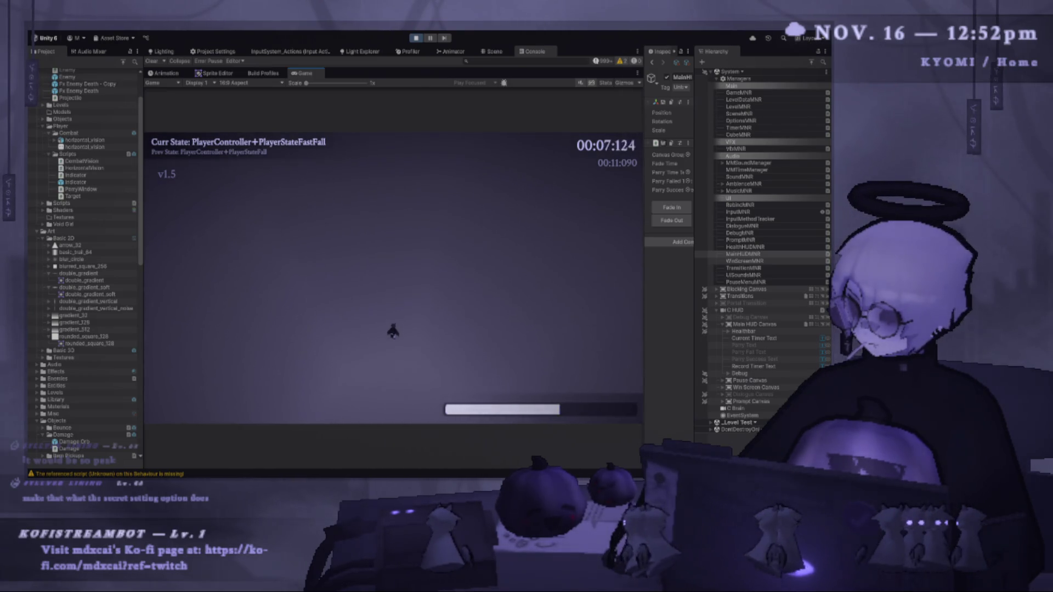
click(415, 39)
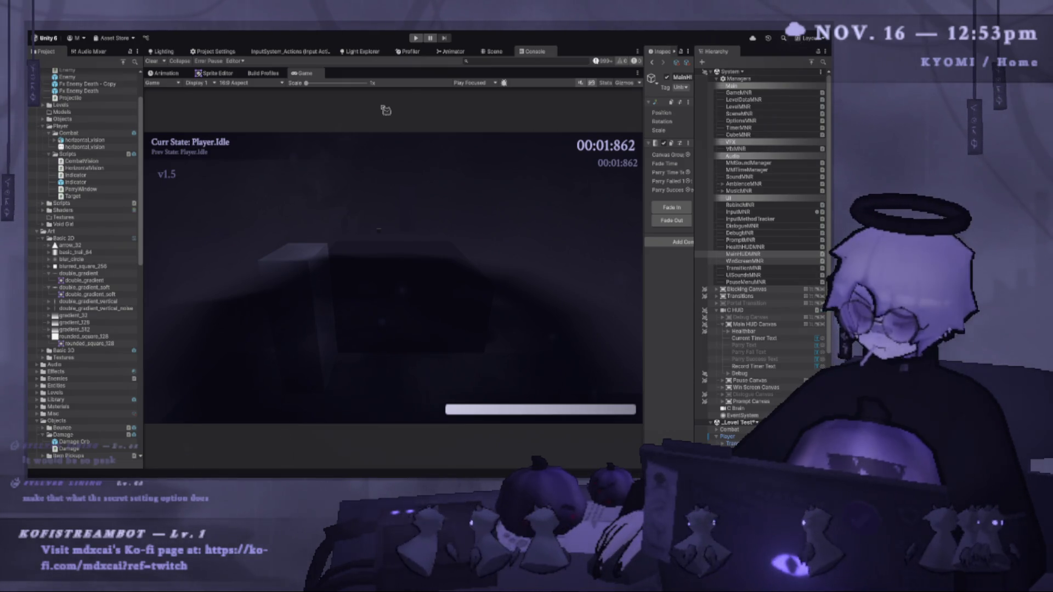
Resize the Console and Game panels and show the Scene view in the upper panel.
mouse_move(385, 110)
mouse_down()
mouse_move(400, 298)
mouse_move(417, 127)
mouse_move(448, 221)
mouse_move(445, 202)
mouse_move(441, 239)
mouse_move(437, 142)
mouse_up()
click(496, 52)
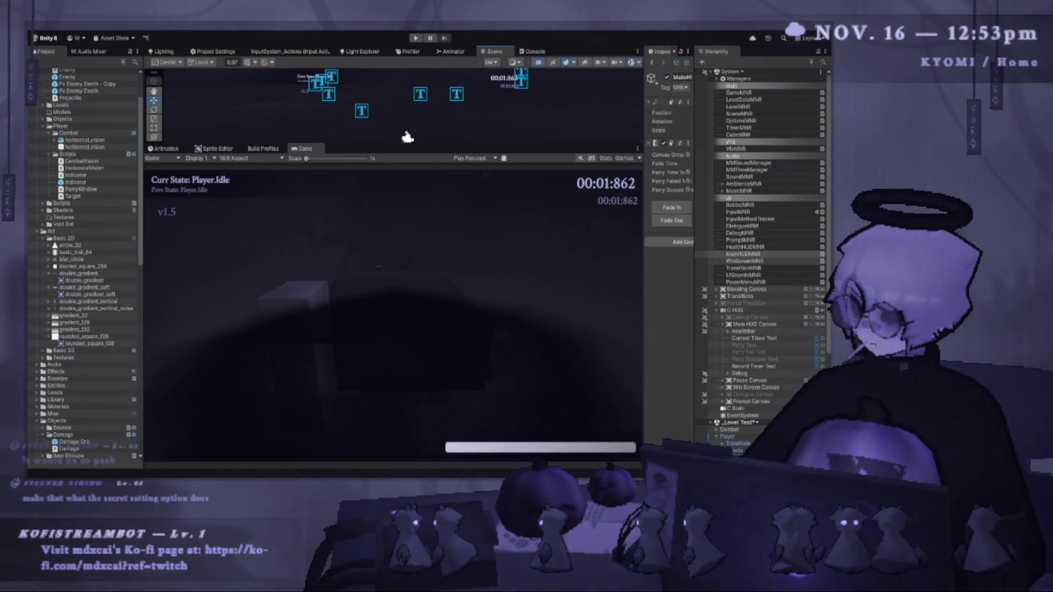
key(alt+Tab)
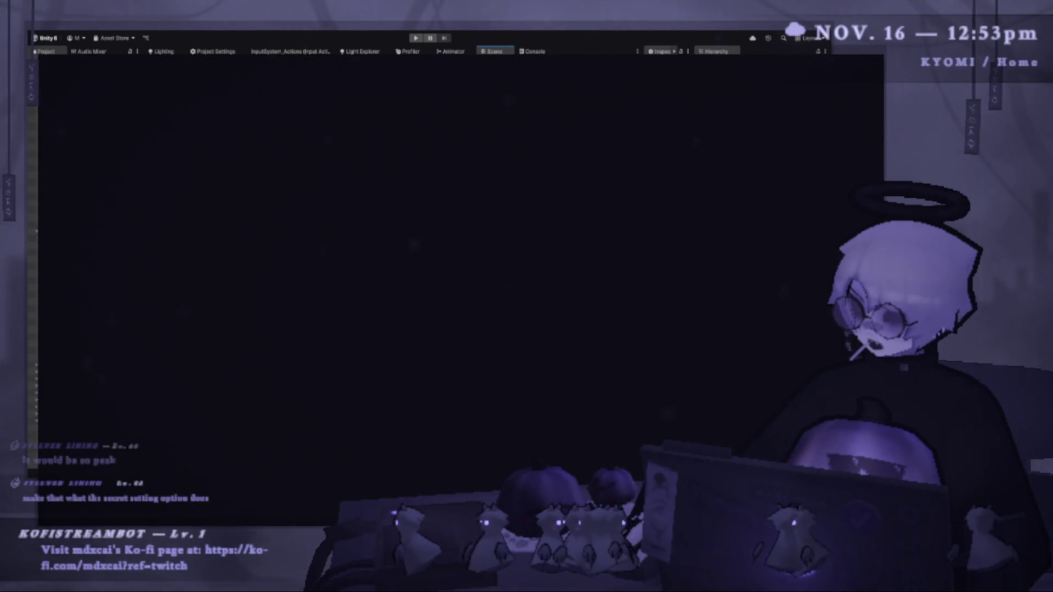
Sketch a loop, small square, sweeping curve and diagonal slash on the overlay, then close it.
mouse_move(296, 234)
mouse_down()
mouse_move(317, 277)
mouse_move(291, 234)
mouse_up()
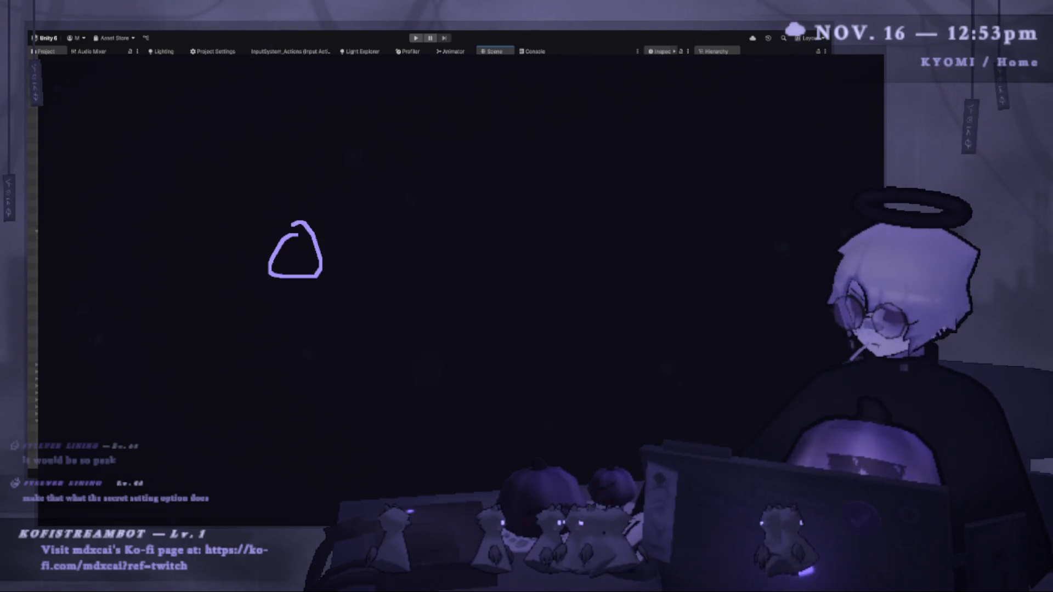
mouse_move(346, 200)
mouse_down()
mouse_move(348, 225)
mouse_move(346, 193)
mouse_up()
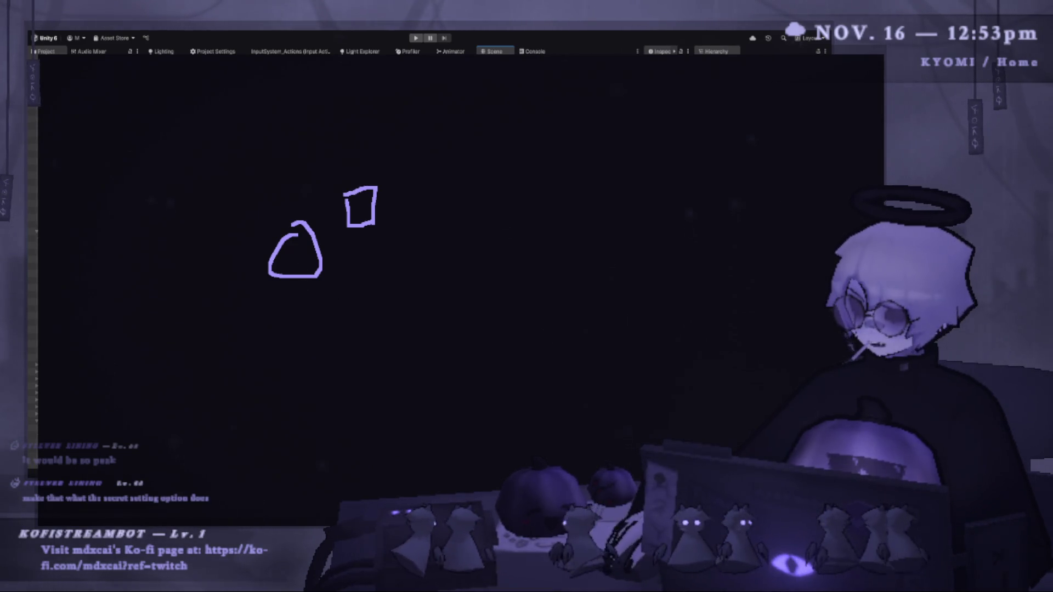
drag(423, 137, 254, 388)
drag(380, 170, 287, 301)
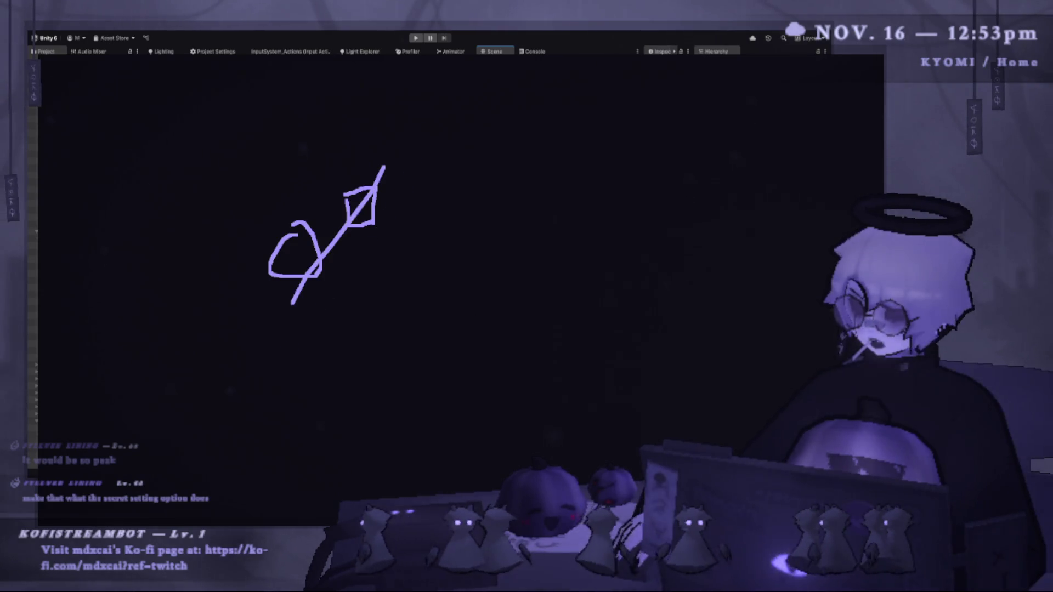
drag(400, 127, 310, 273)
drag(288, 151, 468, 292)
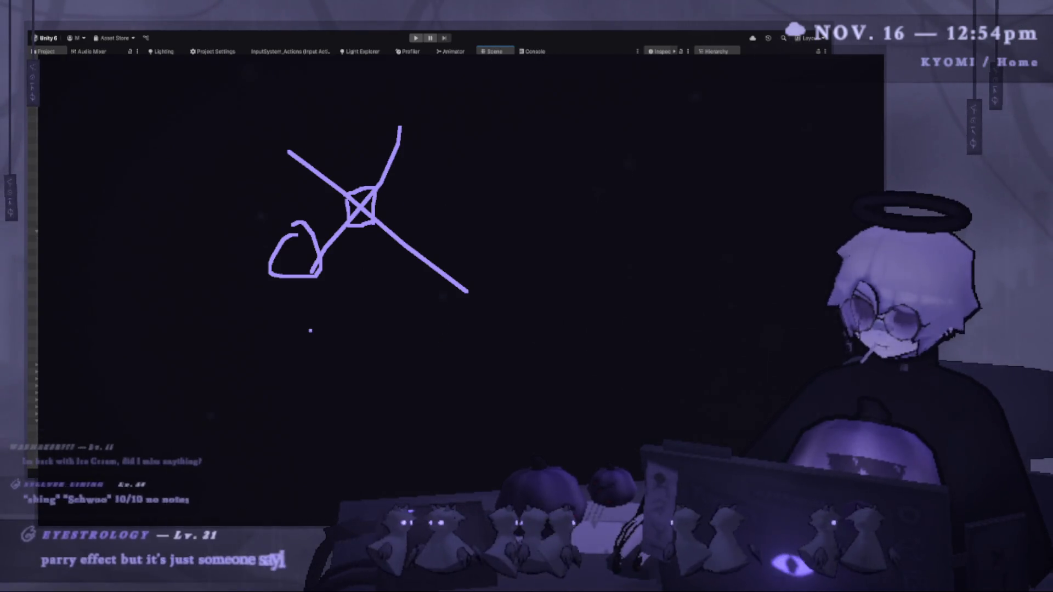
key(Escape)
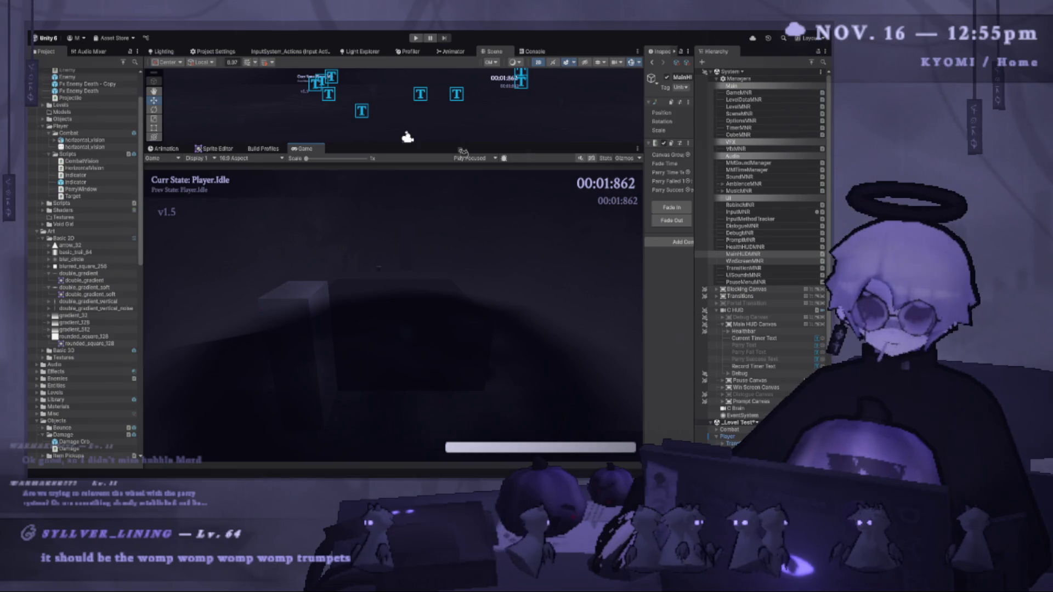
Enlarge the Scene view over the Game view, then switch from Unity to Photoshop.
mouse_move(462, 151)
mouse_down()
mouse_move(445, 299)
mouse_move(414, 121)
mouse_move(403, 144)
mouse_up()
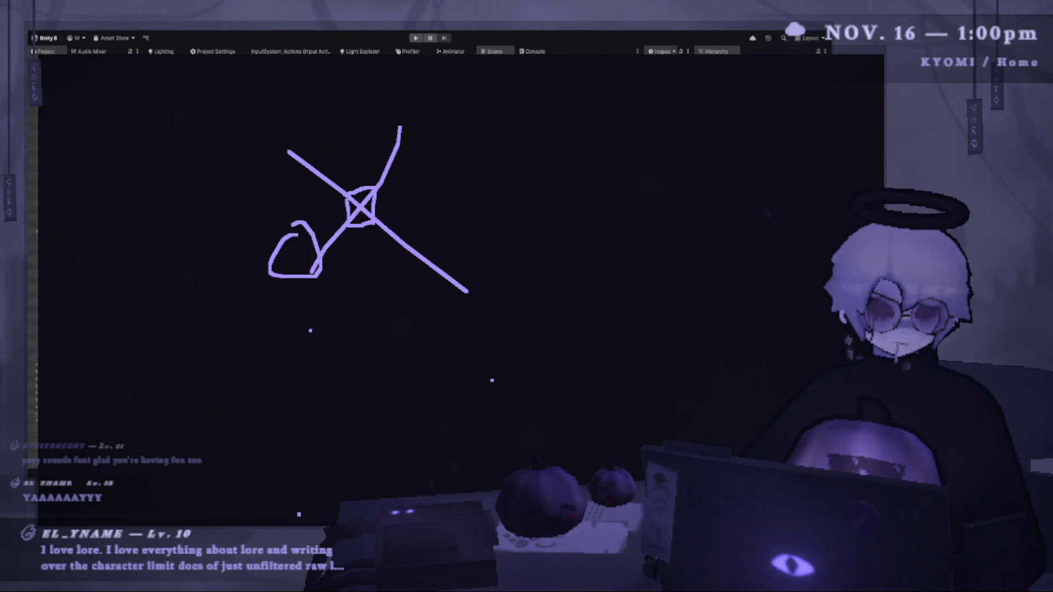
key(alt+Tab)
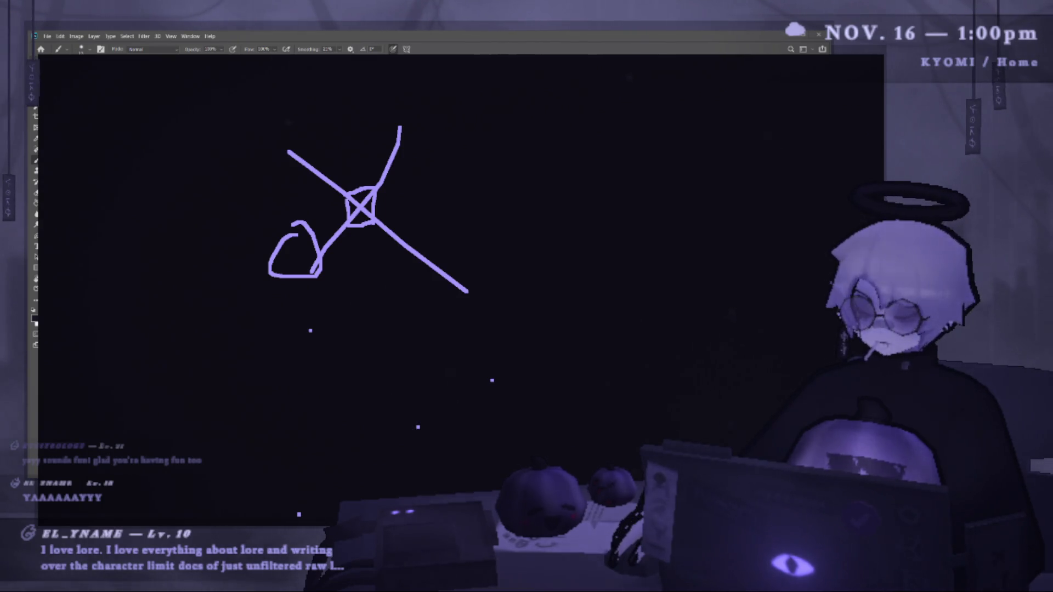
Zoom in, fill the white bar canvas with black using the Paint Bucket, and add a layer.
key(ctrl+plus)
key(g)
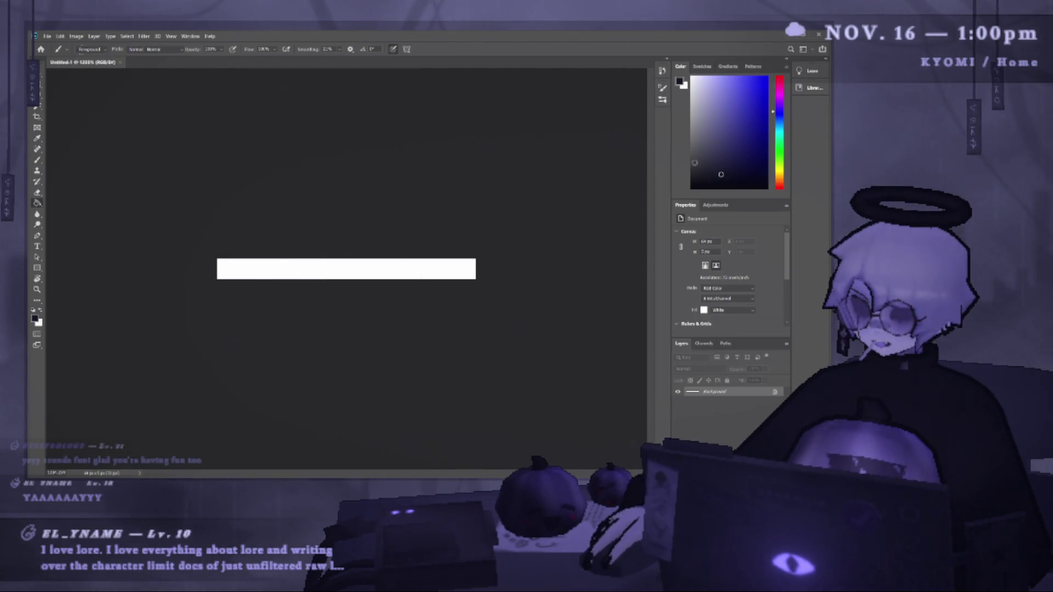
click(432, 277)
scroll(232, 275, up, 2)
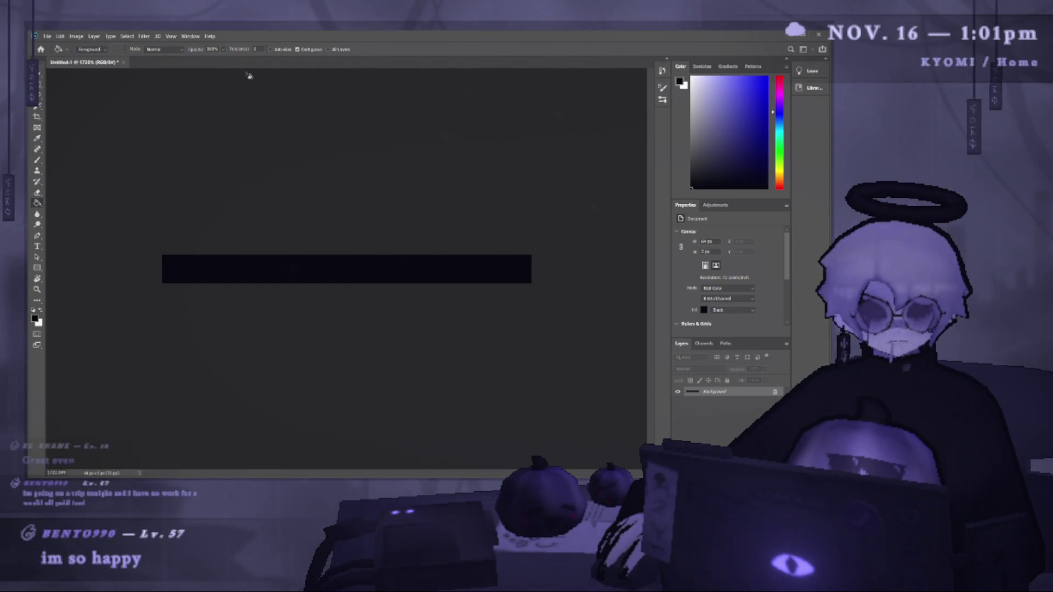
key(ctrl+j)
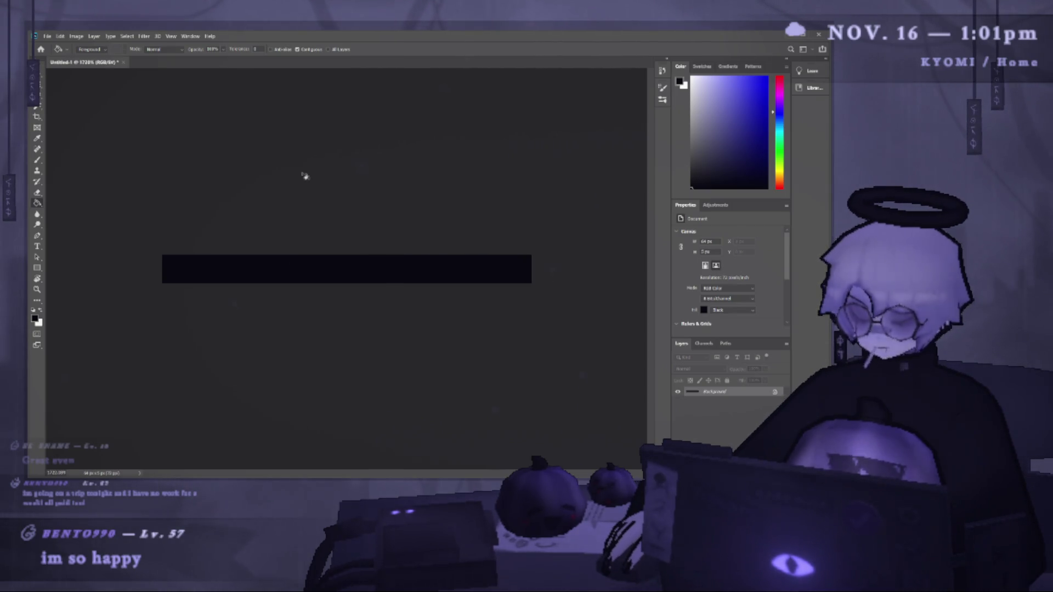
Take the Brush with white as the colour, paint test streaks on the bar, and undo them all.
key(b)
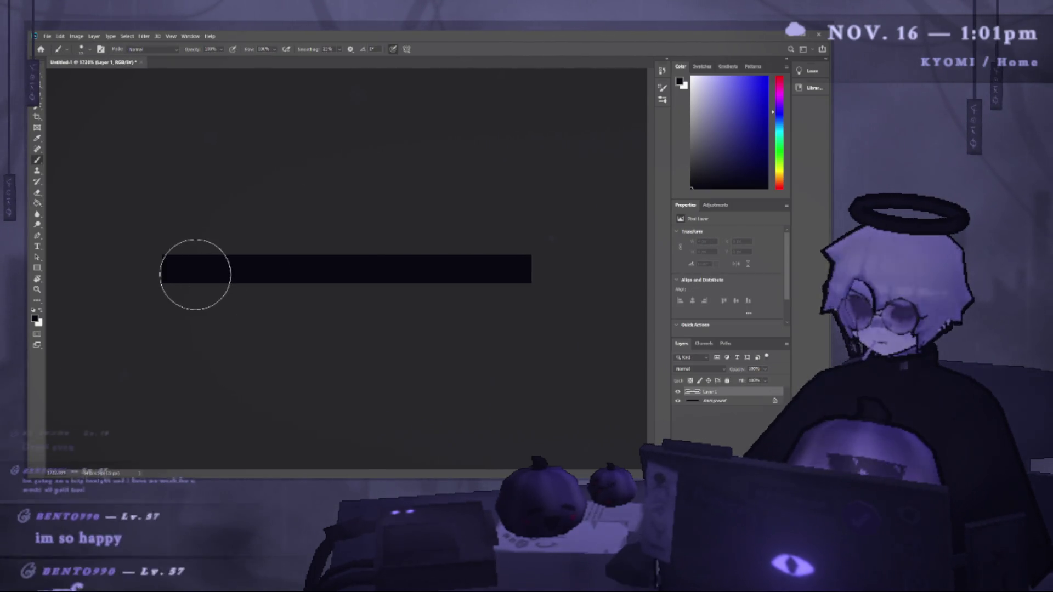
drag(176, 267, 291, 265)
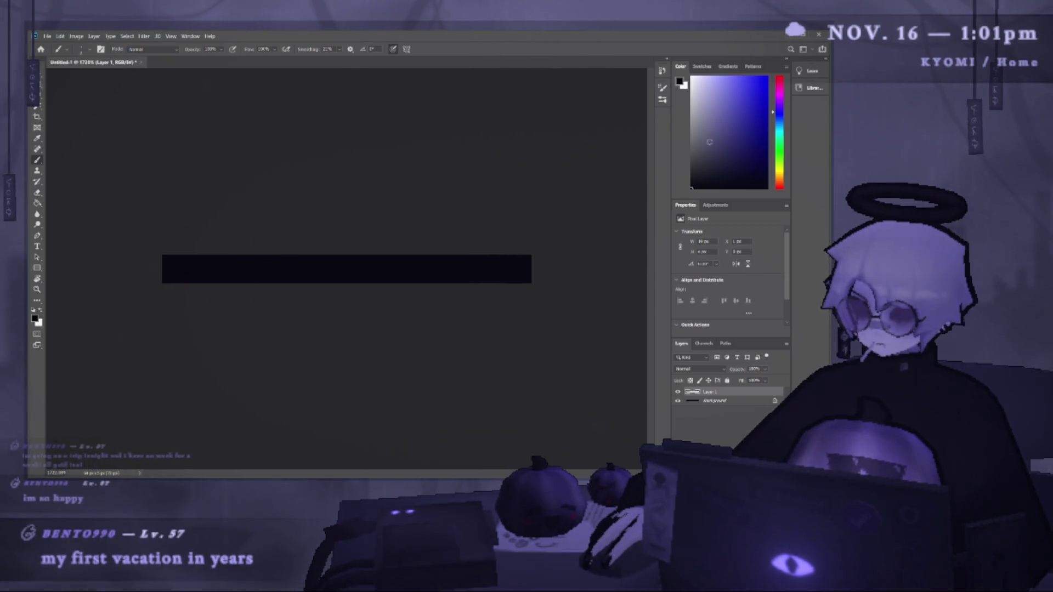
key(x)
drag(191, 265, 356, 265)
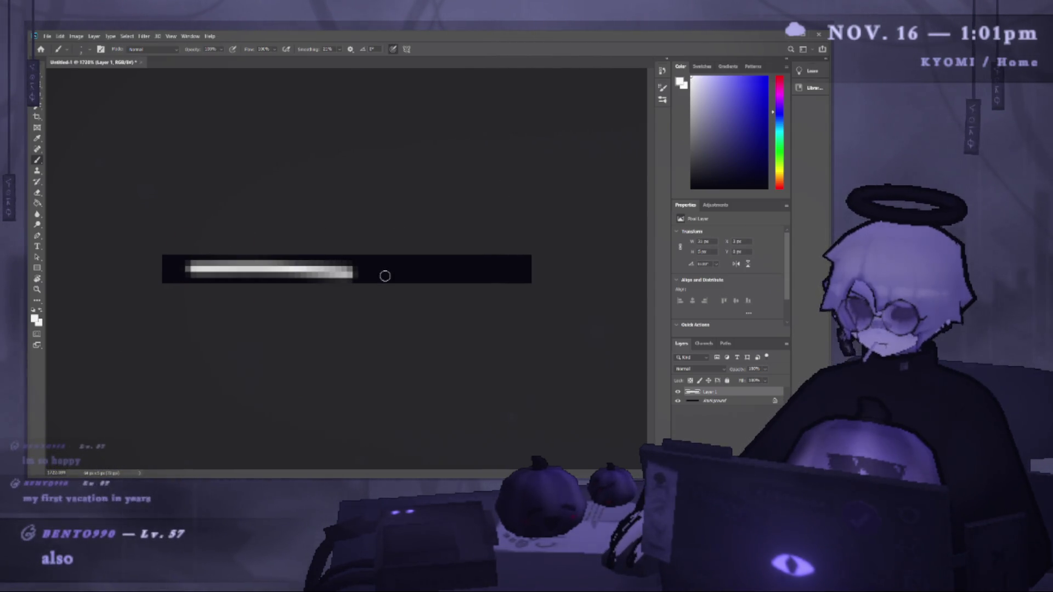
key(ctrl+z)
drag(178, 266, 429, 268)
key(ctrl+z)
mouse_move(207, 264)
mouse_down()
mouse_move(383, 272)
mouse_move(254, 277)
mouse_move(329, 277)
mouse_up()
key(ctrl+z)
key(ctrl+z)
key(ctrl+z)
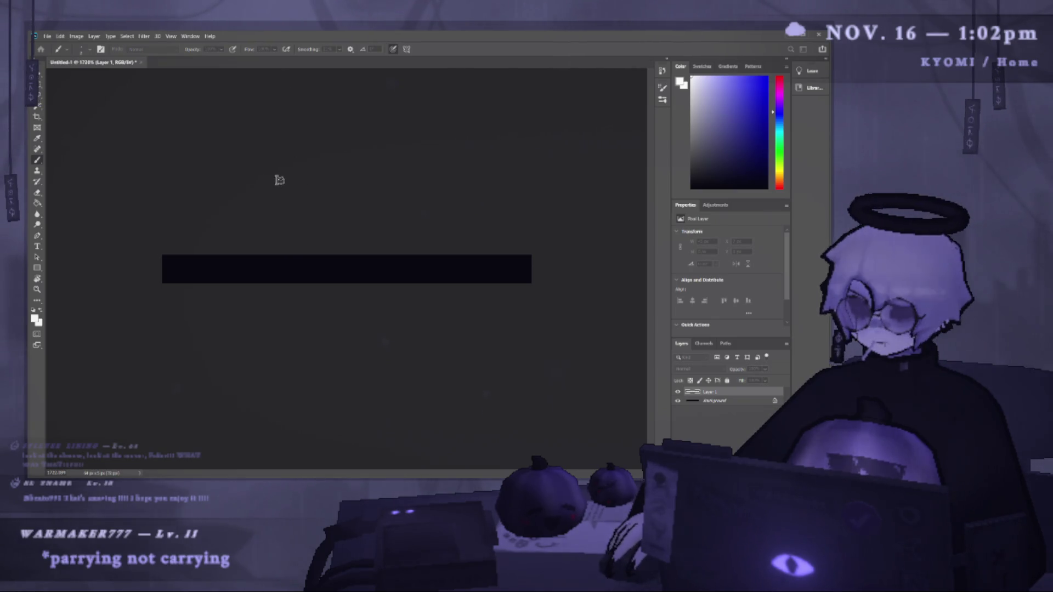
Fill the white areas around the bar with black.
key(alt+BackSpace)
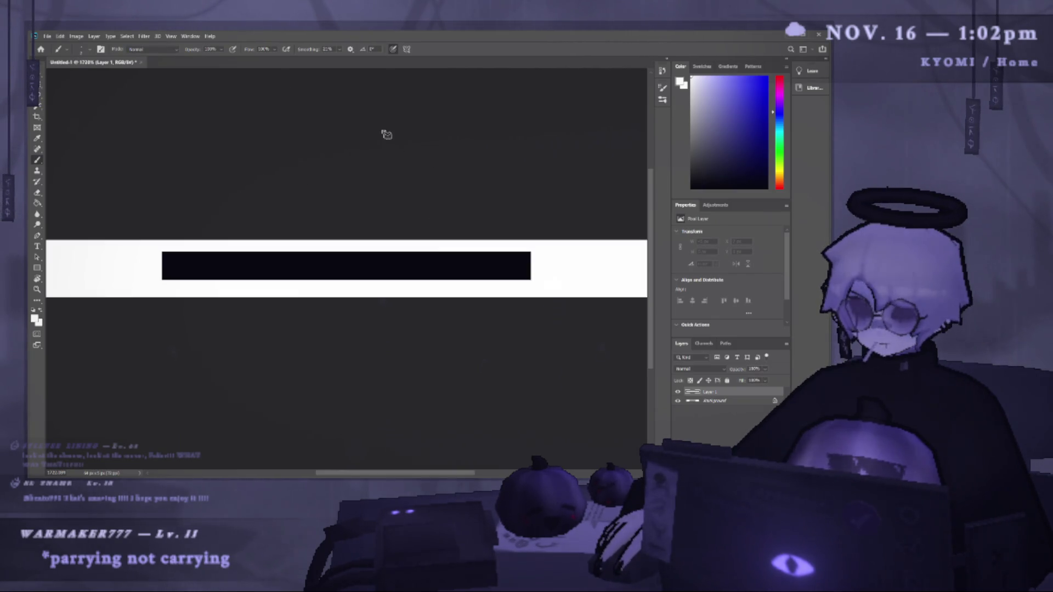
key(ctrl+minus)
key(x)
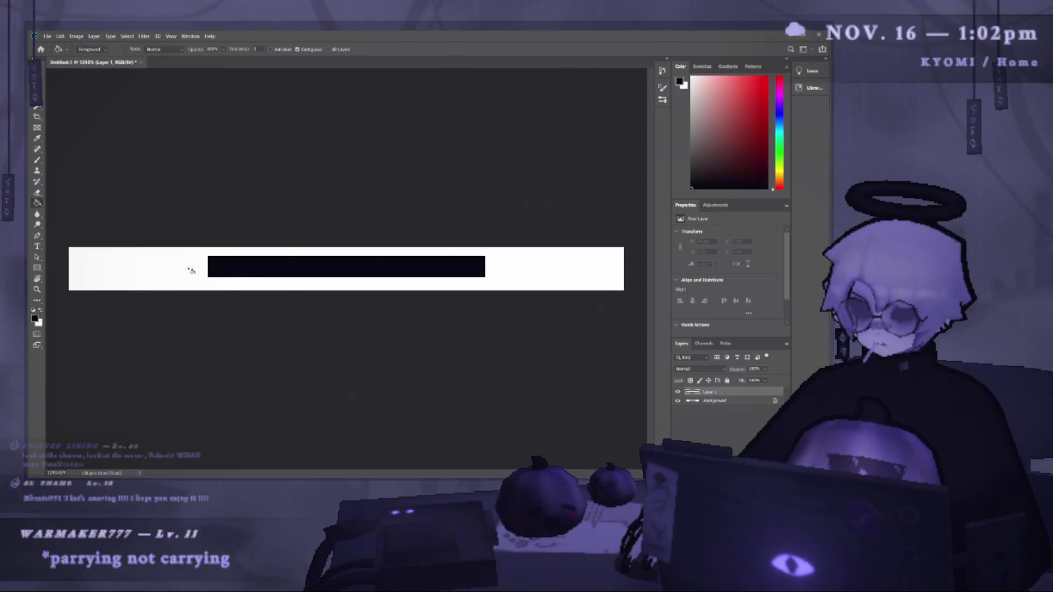
click(187, 270)
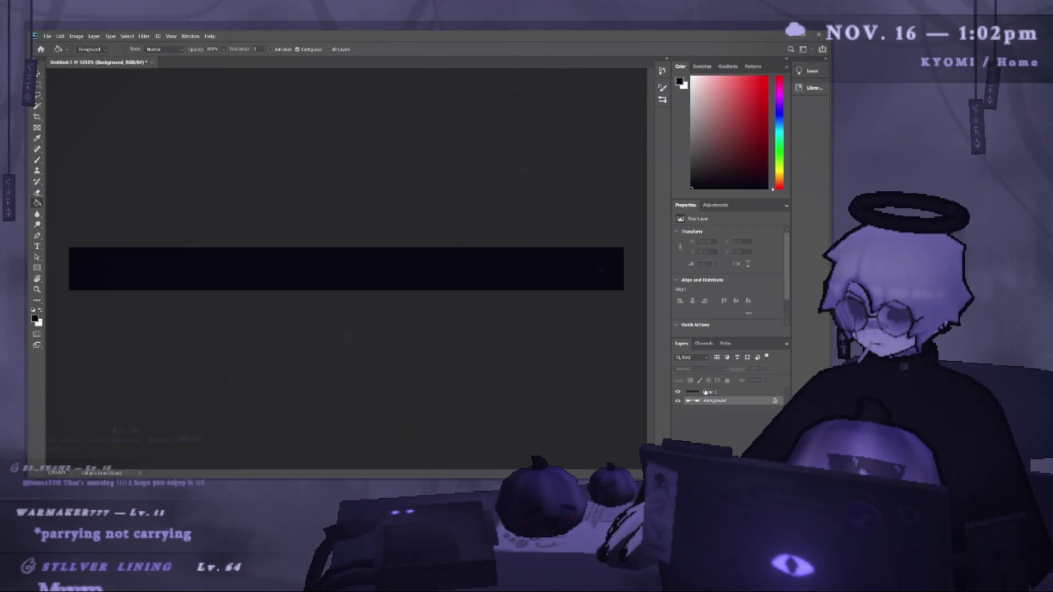
Clear Layer 1 and add a new black-filled Layer 2 beneath it.
key(ctrl+a)
key(Delete)
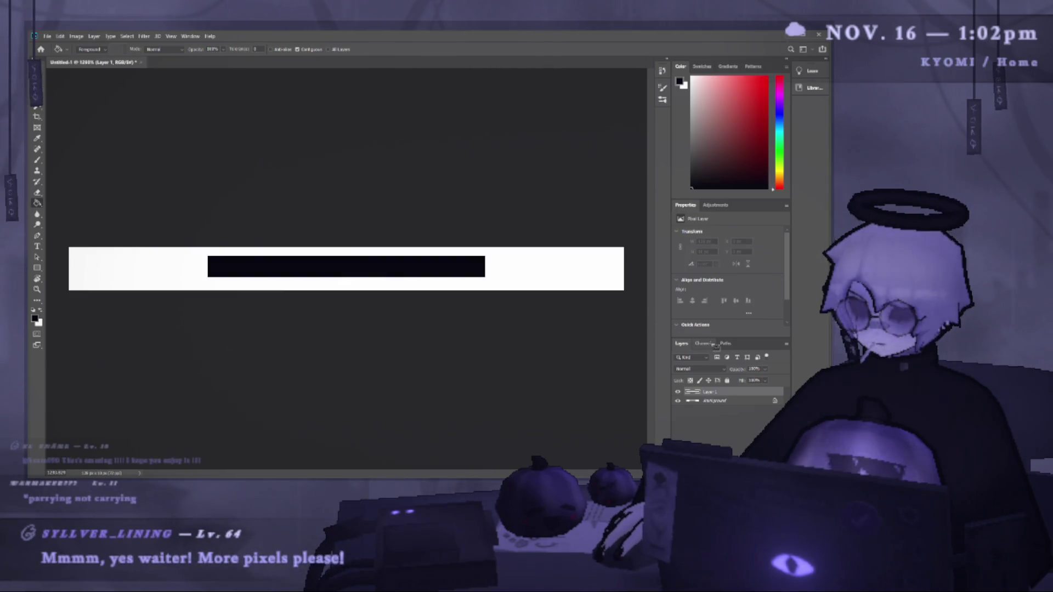
click(706, 400)
key(ctrl+shift+alt+n)
key(alt+BackSpace)
key(b)
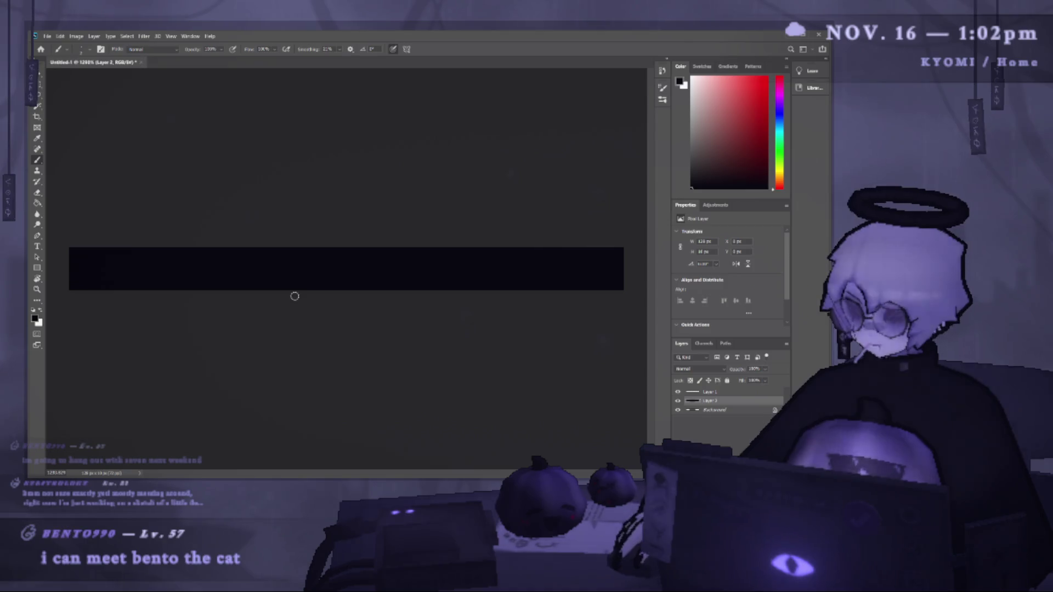
On Layer 1 with white as foreground, paint and undo four trial streaks across the bar.
click(707, 392)
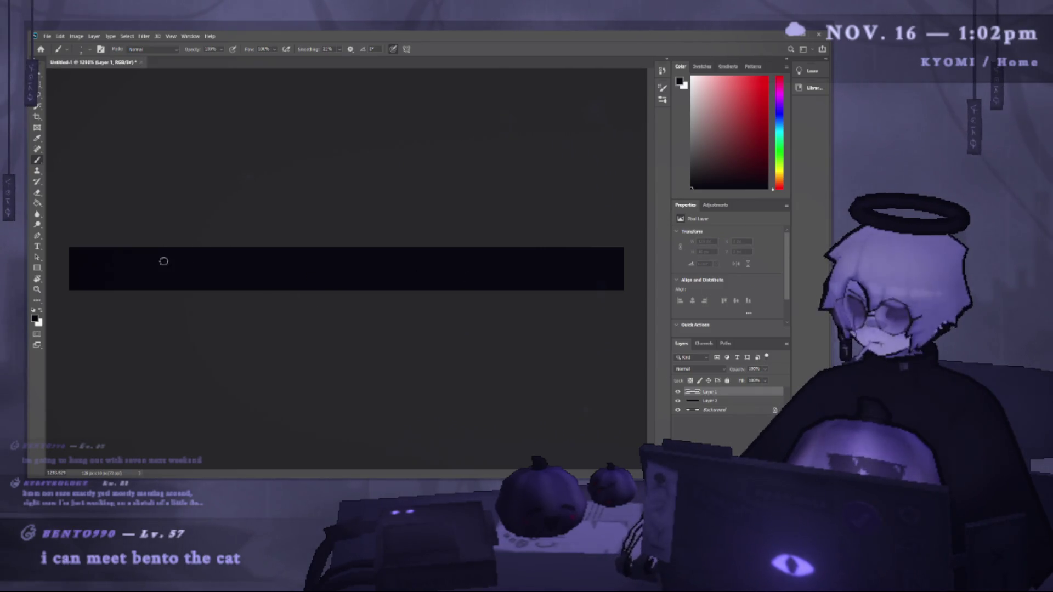
key(x)
drag(92, 270, 242, 272)
key(ctrl+z)
drag(82, 270, 222, 271)
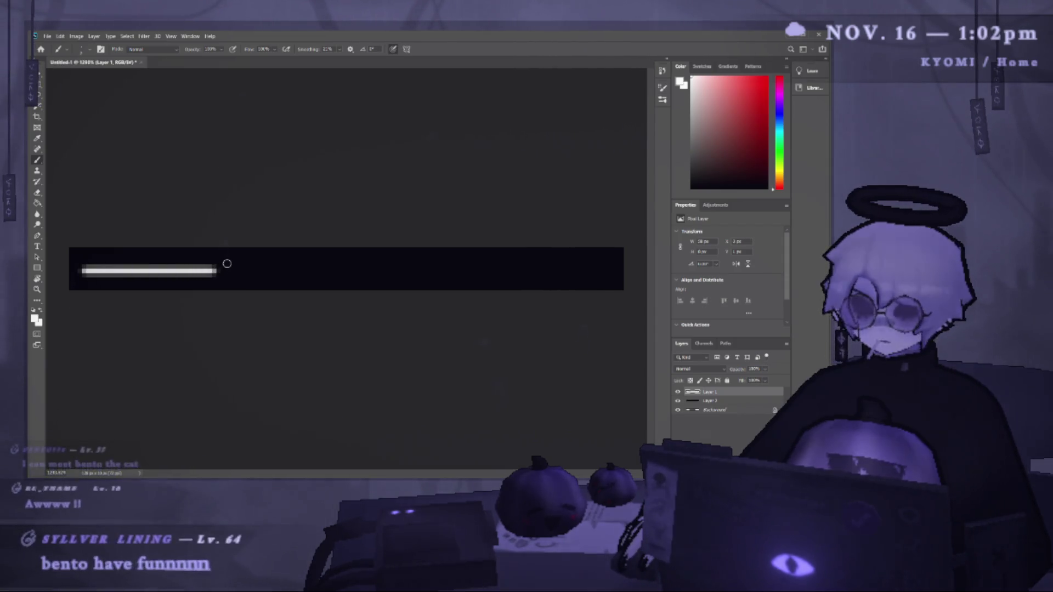
key(ctrl+z)
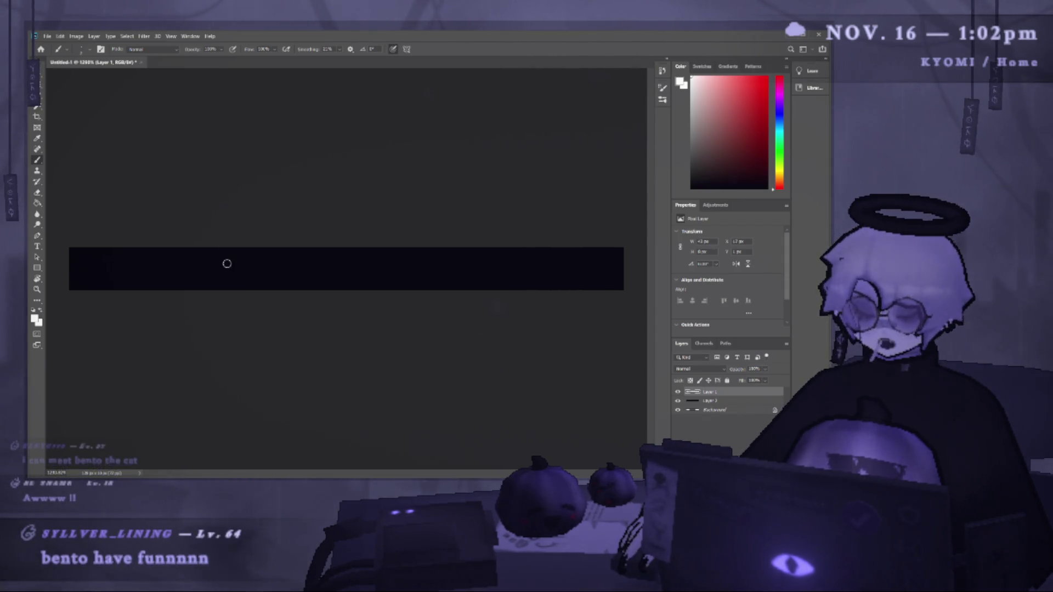
drag(83, 269, 319, 270)
key(ctrl+z)
drag(96, 268, 614, 282)
key(ctrl+z)
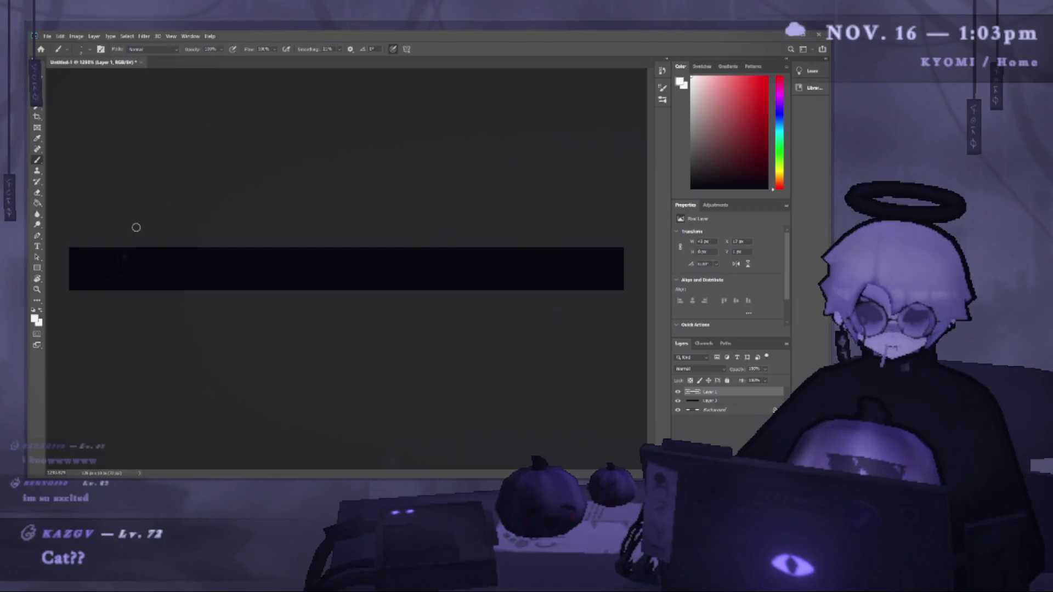
Paint and undo six more horizontal white streak trials along the bar.
drag(71, 263, 281, 263)
key(ctrl+z)
drag(113, 264, 197, 263)
key(ctrl+z)
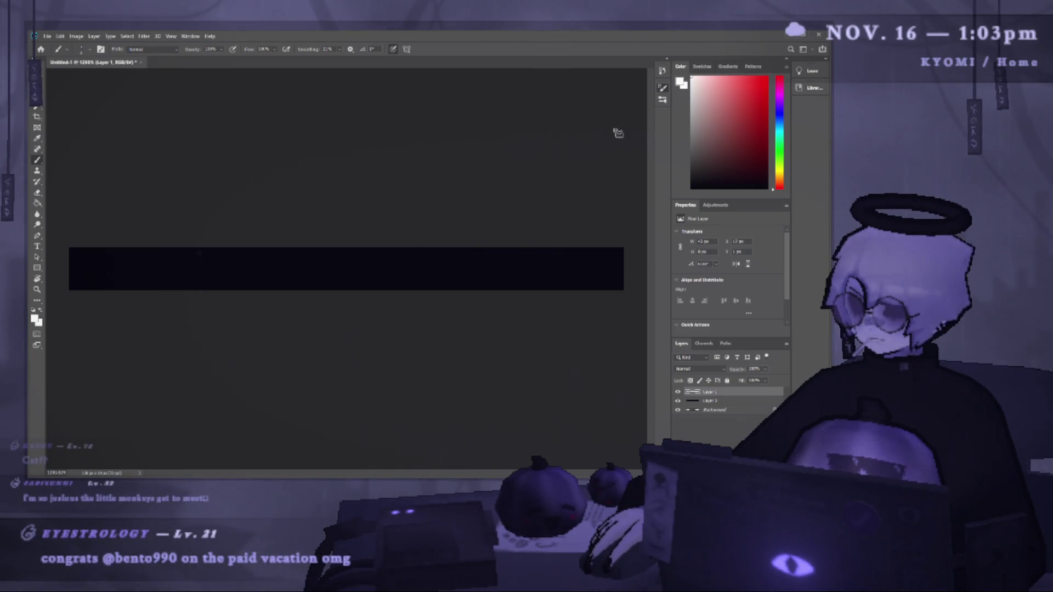
mouse_move(140, 263)
mouse_down()
mouse_move(448, 270)
mouse_move(72, 264)
mouse_up()
key(ctrl+z)
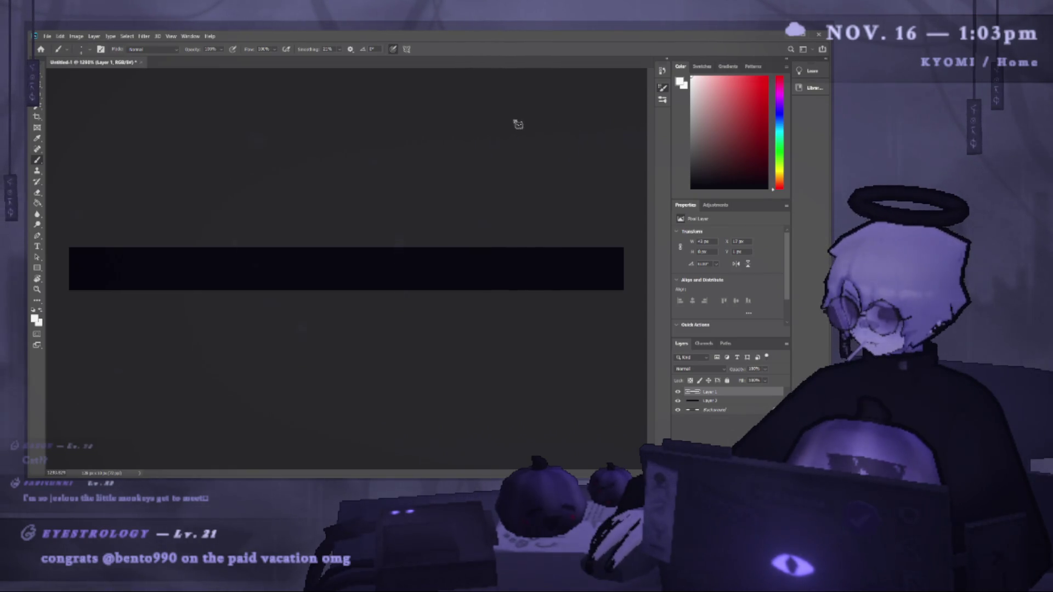
drag(117, 268, 329, 271)
key(ctrl+z)
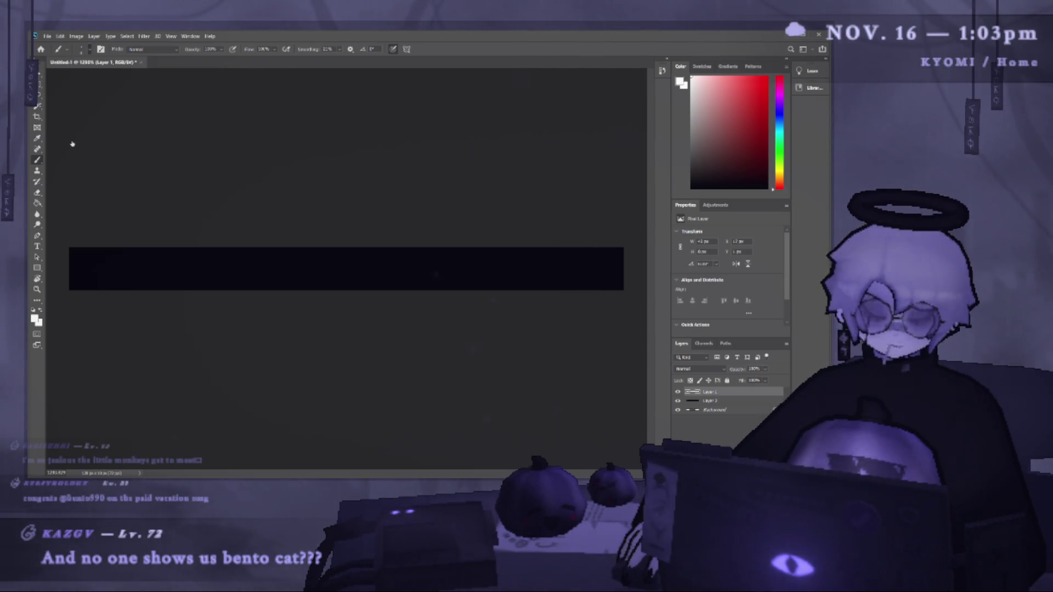
mouse_move(136, 251)
mouse_down()
mouse_move(282, 275)
mouse_move(265, 250)
mouse_up()
key(ctrl+z)
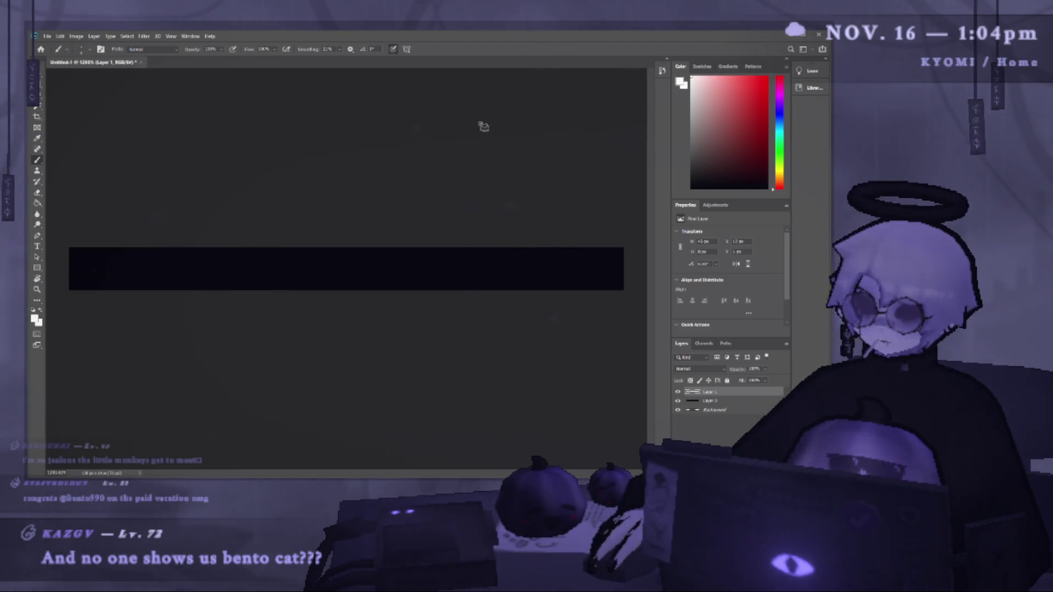
mouse_move(155, 273)
mouse_down()
mouse_move(312, 278)
mouse_move(113, 259)
mouse_up()
key(ctrl+z)
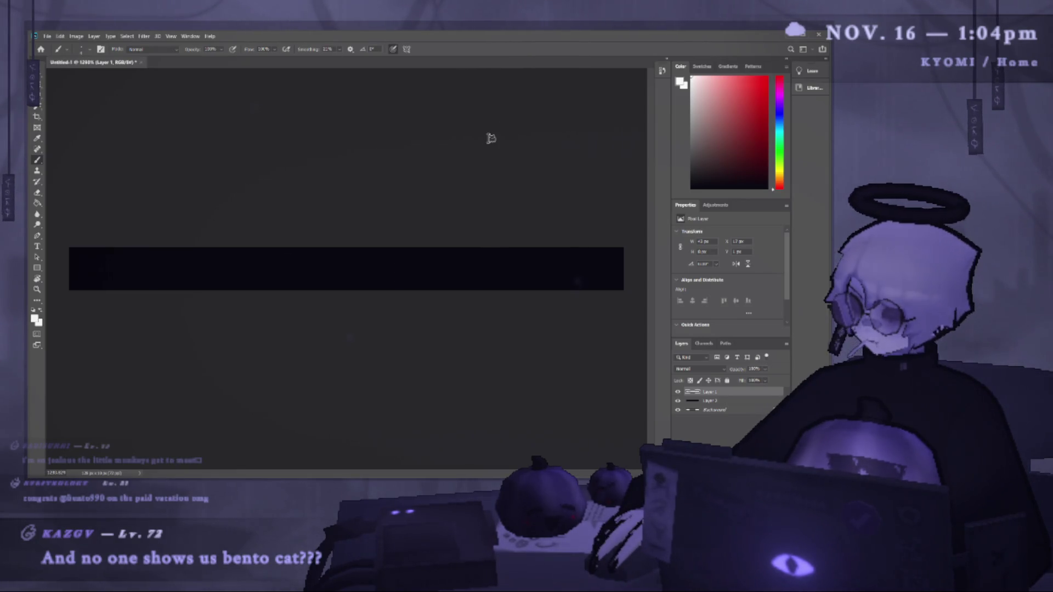
Try a dot, a curved stroke, a faint streak and a tapered streak, undoing the strokes.
click(218, 261)
drag(141, 266, 164, 250)
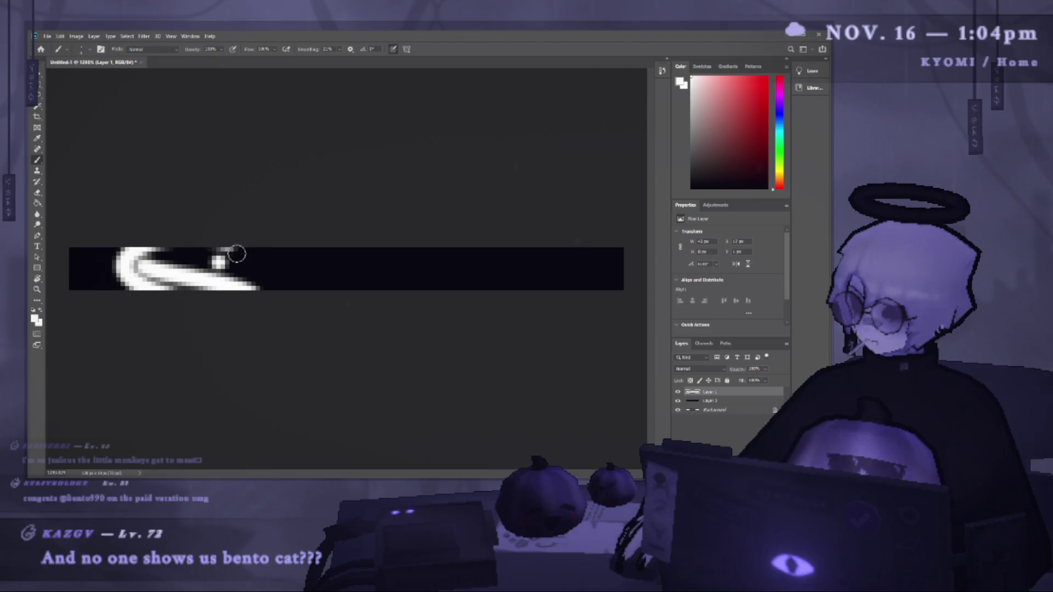
key(ctrl+z)
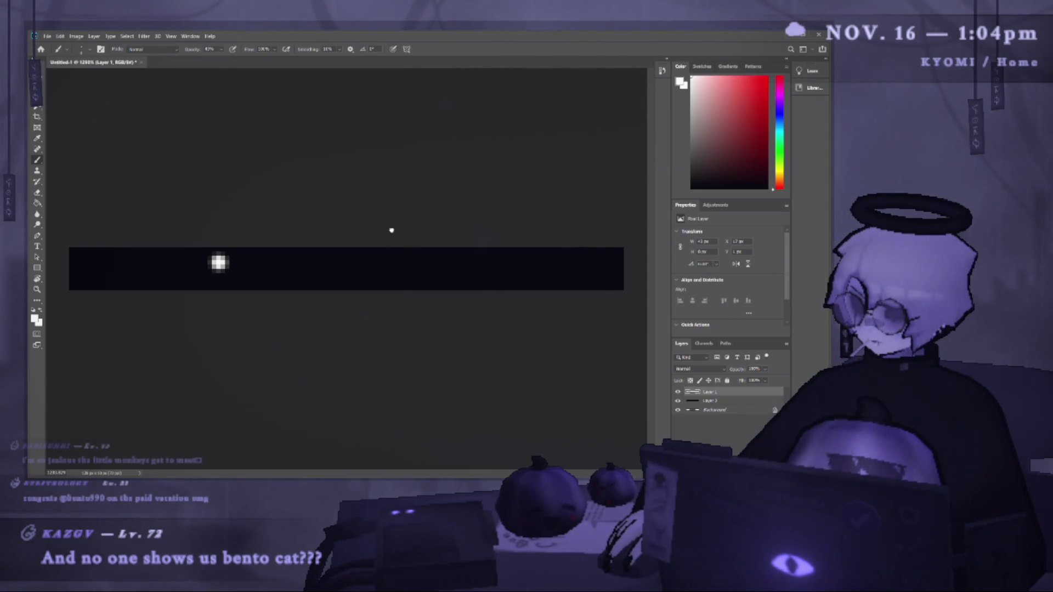
drag(258, 246, 186, 277)
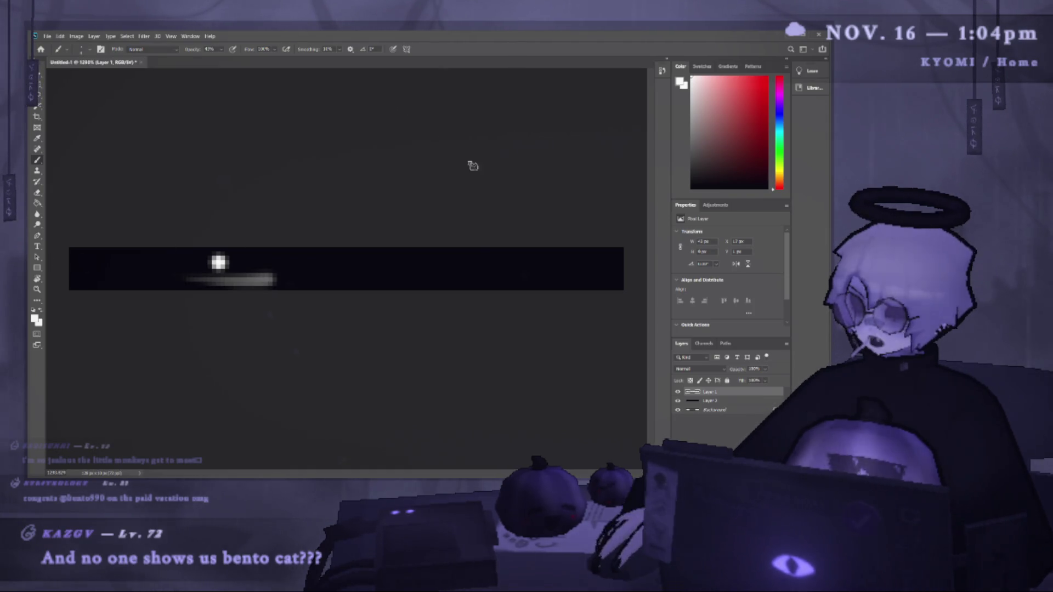
key(ctrl+z)
key(ctrl+z)
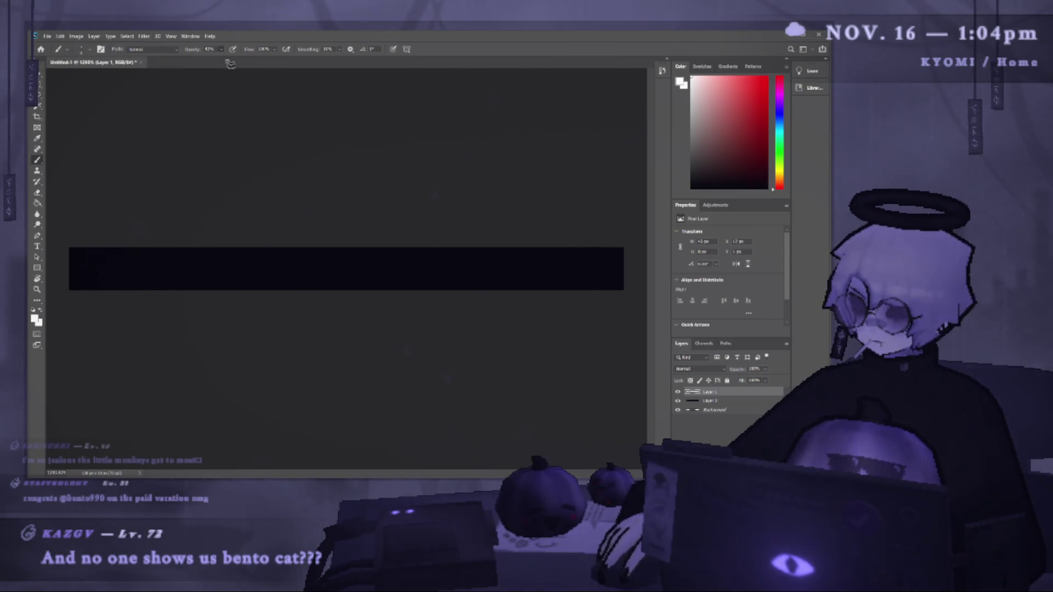
drag(228, 274, 340, 273)
key(ctrl+z)
key(ctrl+shift+z)
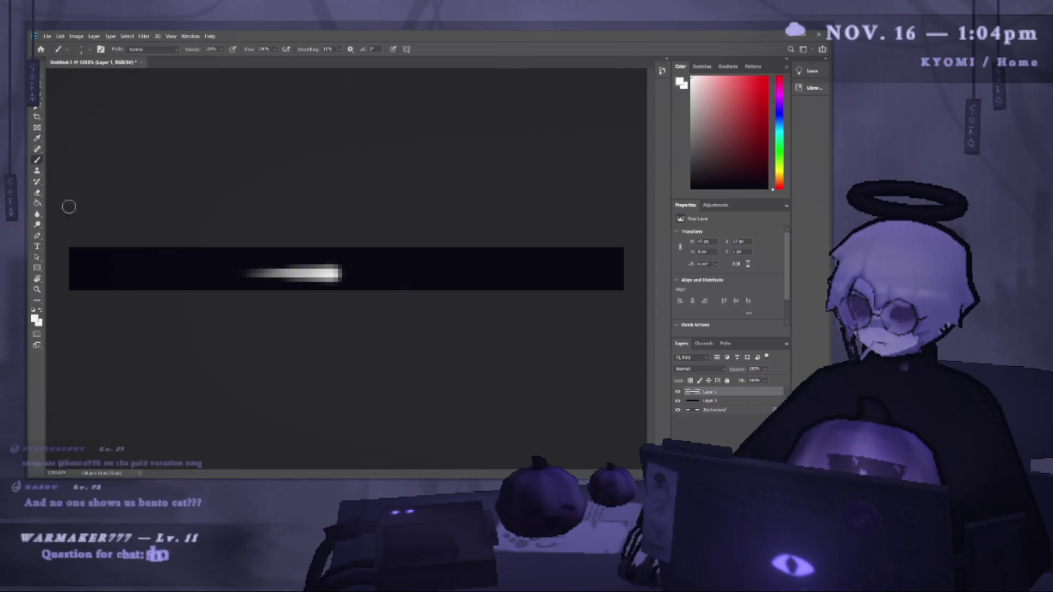
key(ctrl+z)
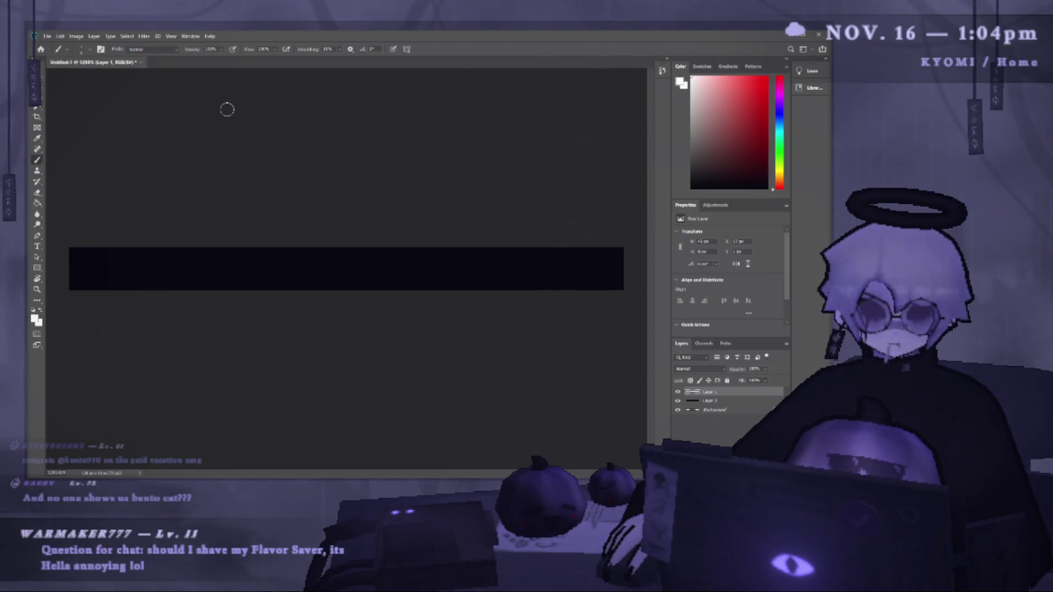
drag(78, 269, 175, 276)
key(ctrl+z)
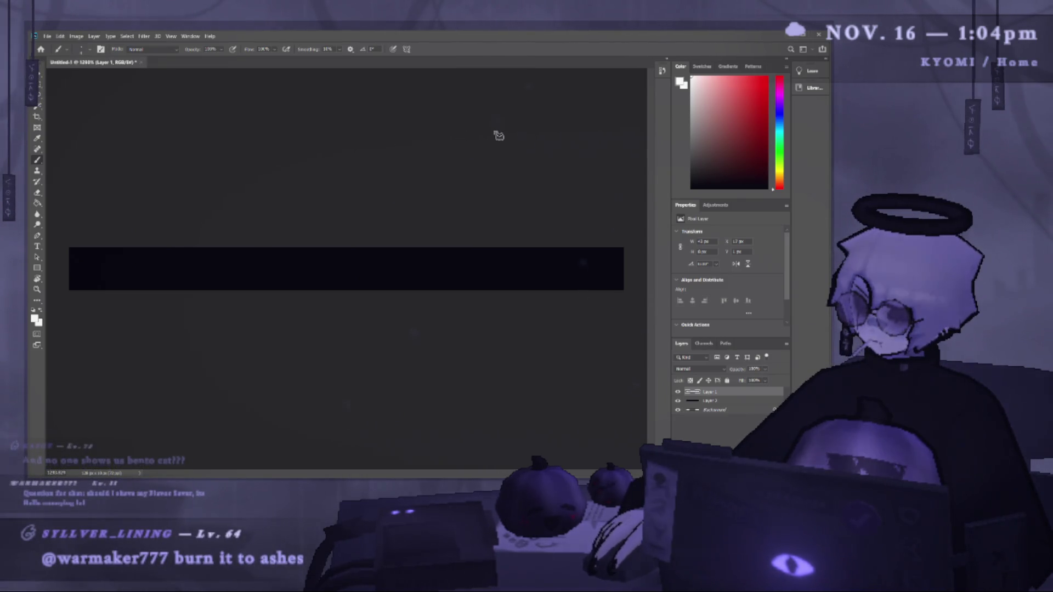
Try several tapered streaks fading toward the left of the bar, undoing each.
drag(291, 272, 68, 255)
key(ctrl+z)
drag(340, 273, 68, 255)
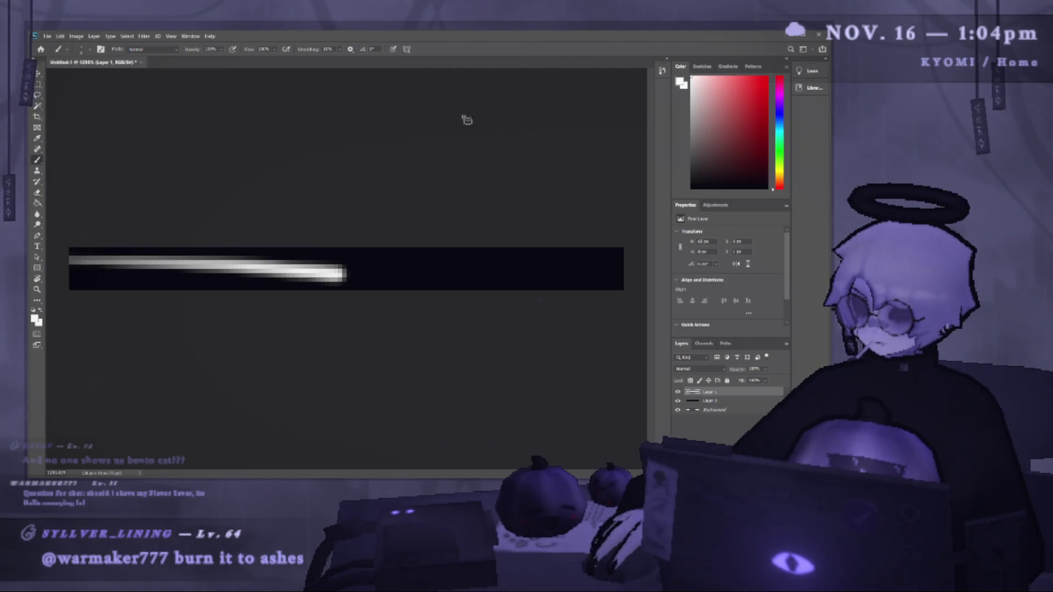
key(ctrl+z)
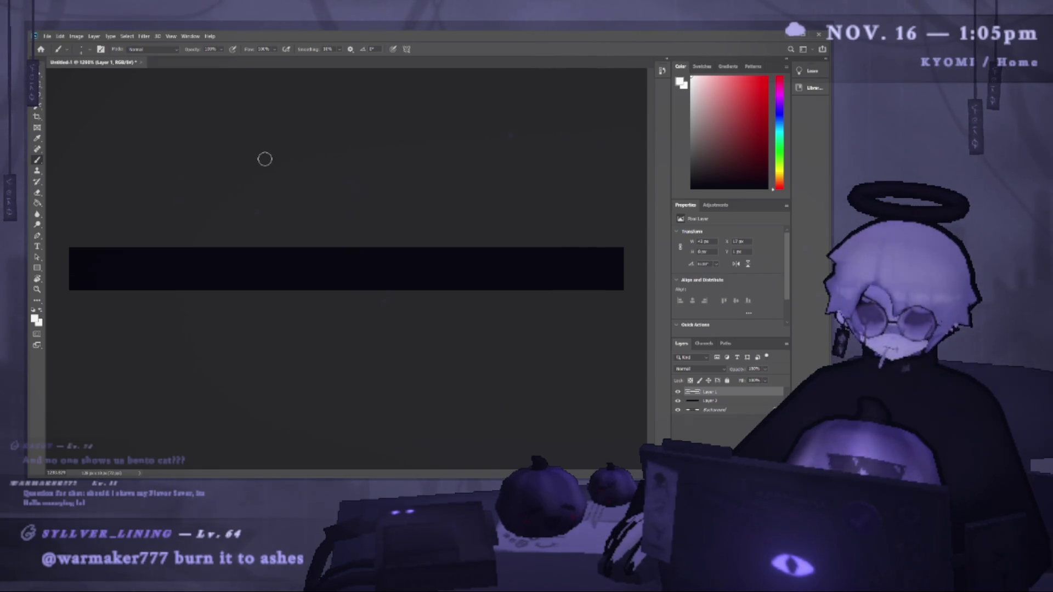
mouse_move(81, 269)
mouse_down()
mouse_move(354, 272)
mouse_move(52, 273)
mouse_up()
key(ctrl+z)
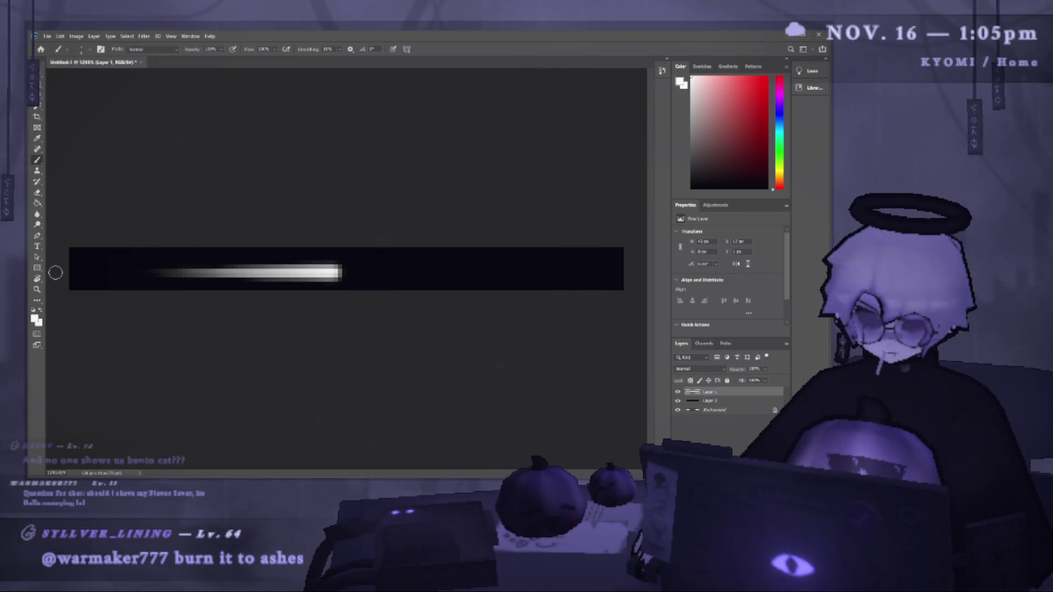
key(ctrl+z)
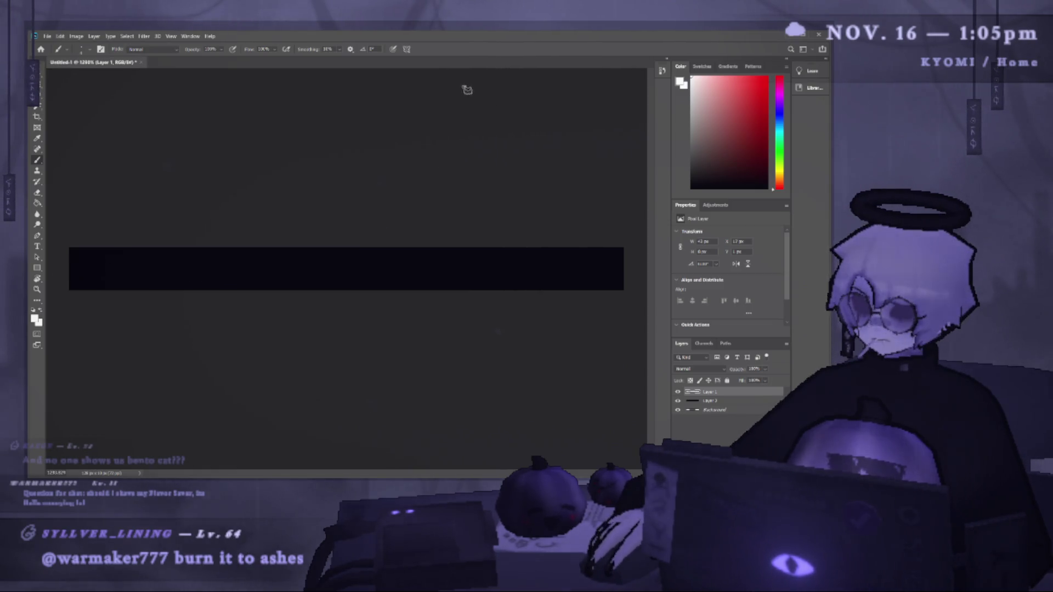
drag(268, 266, 77, 268)
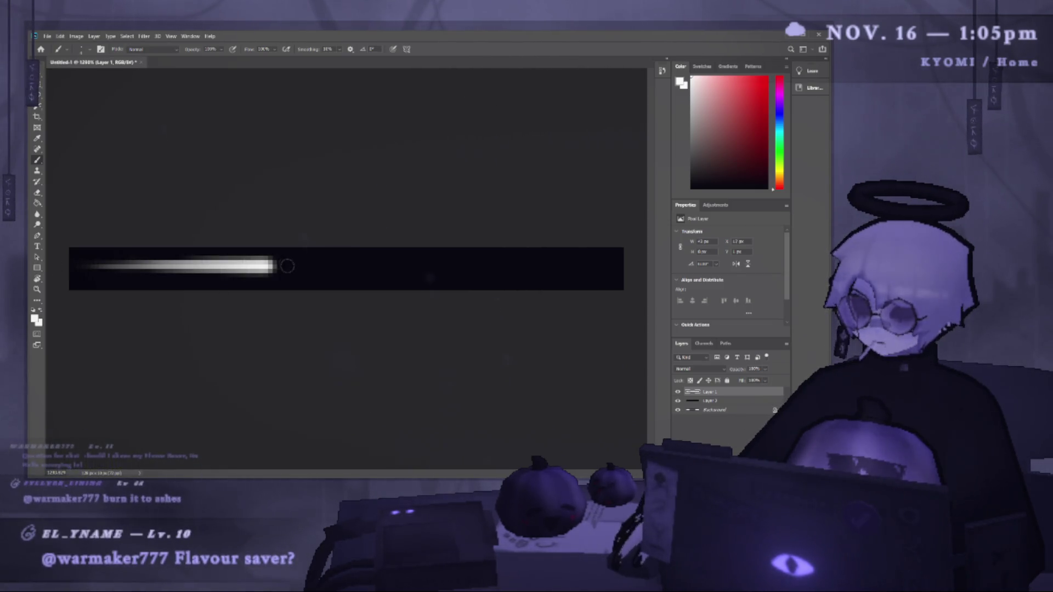
key(ctrl+z)
drag(307, 268, 84, 268)
key(ctrl+z)
drag(299, 268, 63, 273)
Settle on a streak that fades in from the left and ends near mid-bar.
key(ctrl+z)
mouse_move(329, 268)
mouse_down()
mouse_move(165, 289)
mouse_move(129, 269)
mouse_up()
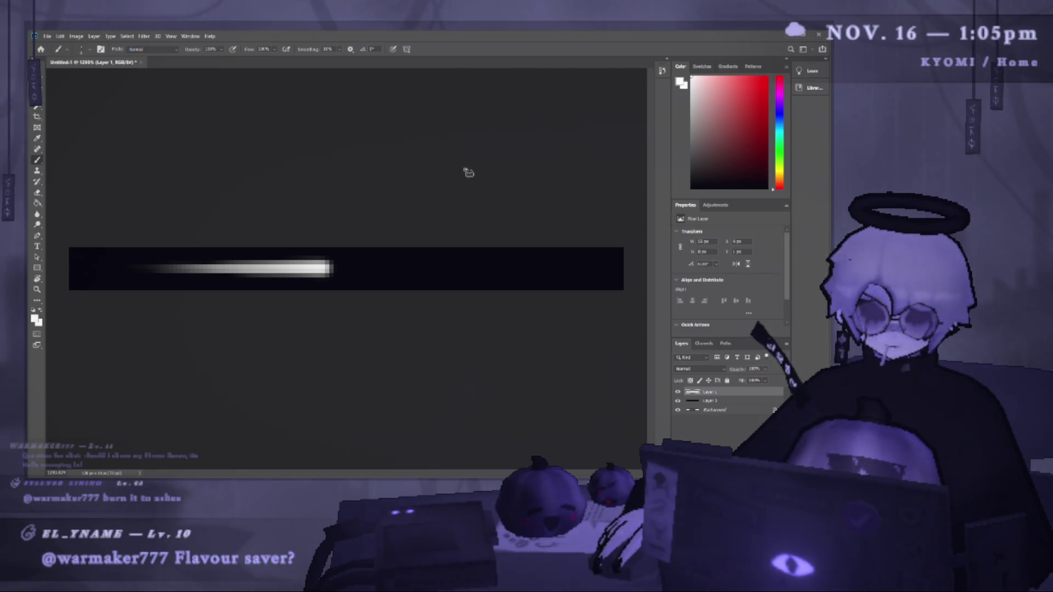
key(ctrl+z)
drag(337, 269, 47, 270)
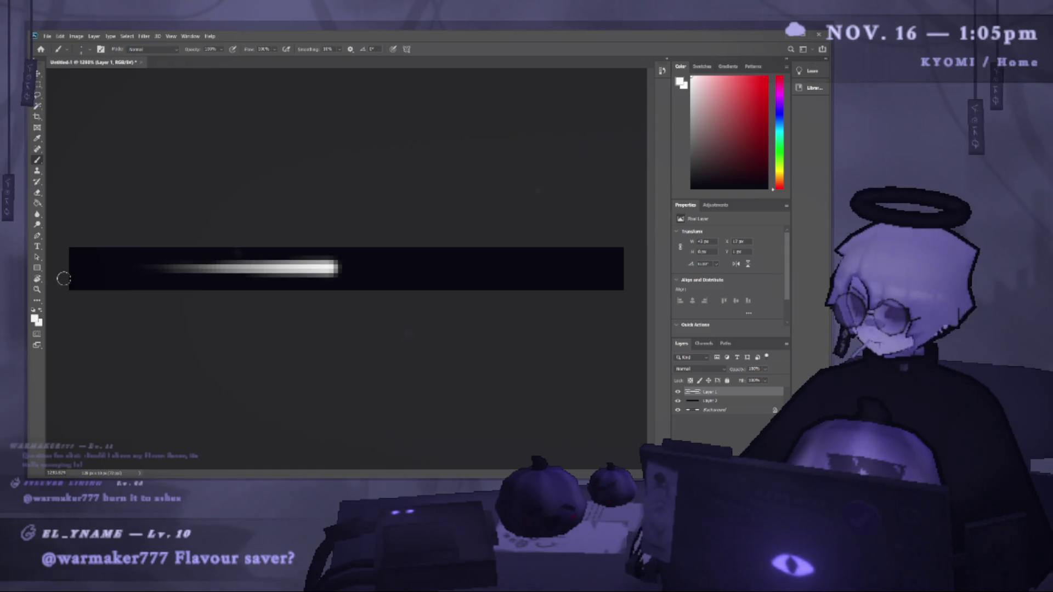
key(ctrl+z)
drag(331, 267, 90, 267)
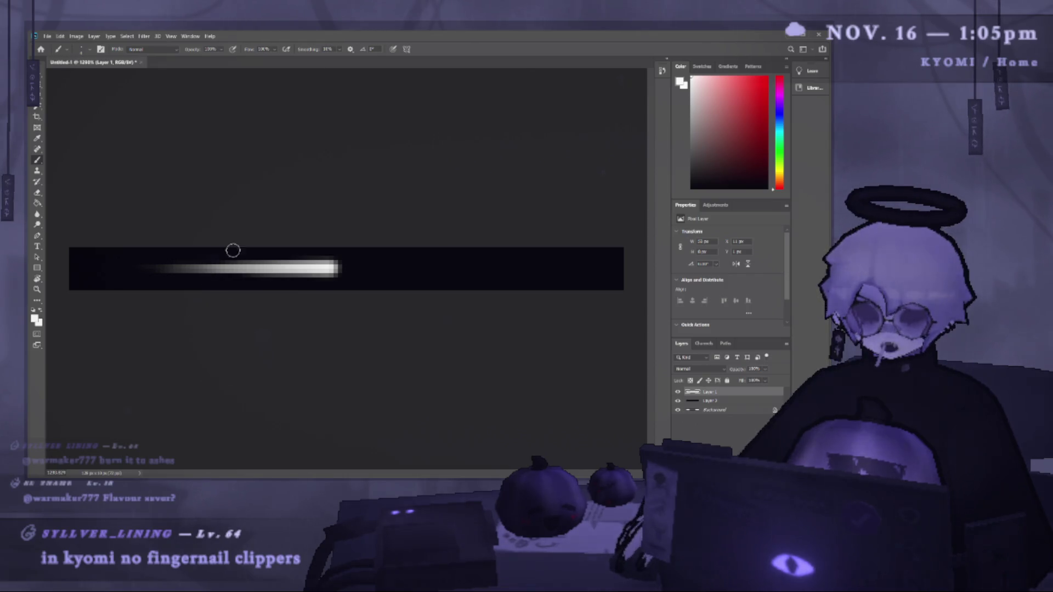
Compare the streak with and without a bright rightward extension, finally removing it.
drag(91, 267, 513, 268)
key(ctrl+z)
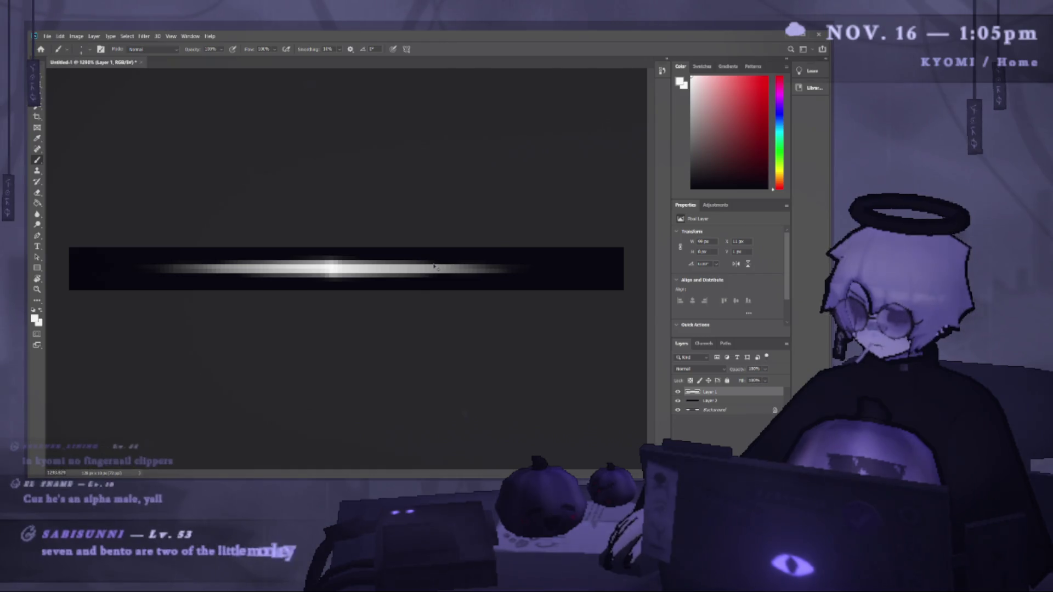
key(ctrl+z)
key(ctrl+shift+z)
key(ctrl+z)
key(ctrl+shift+z)
key(ctrl+z)
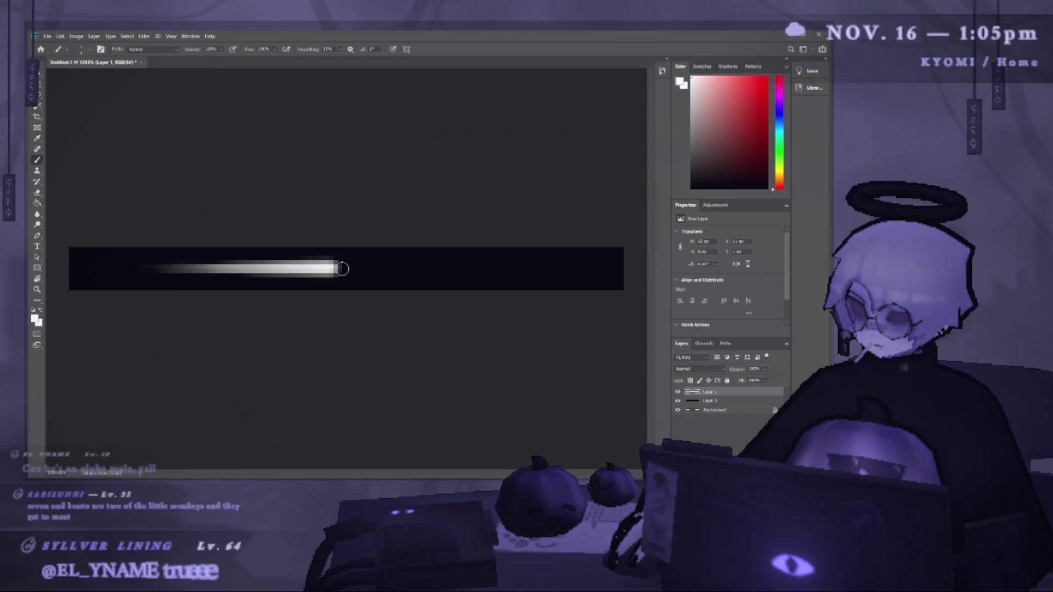
key(ctrl+shift+z)
key(ctrl+z)
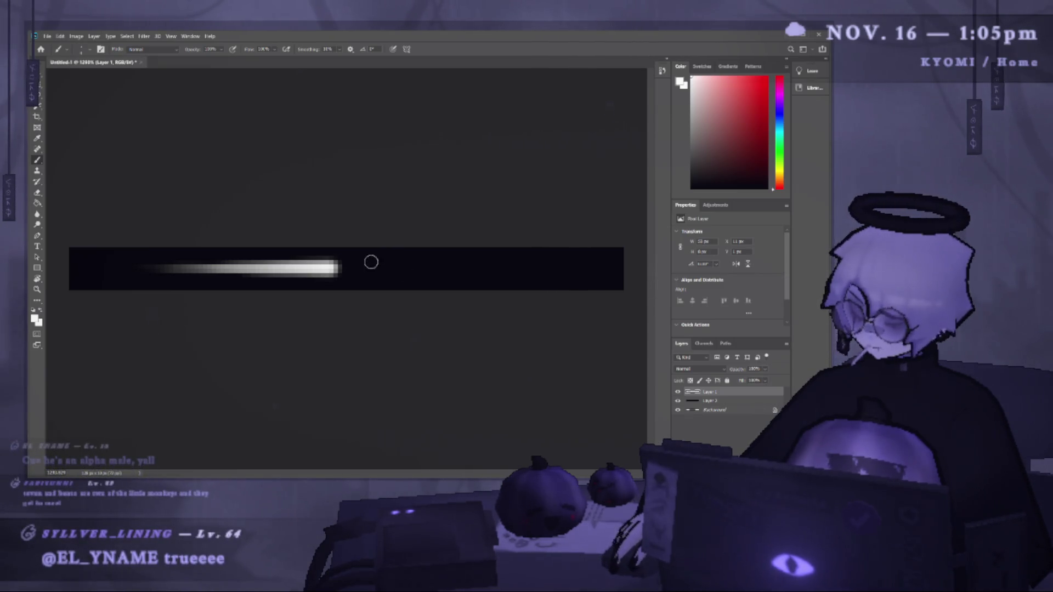
Make a rectangular selection at the streak's end, then deselect it.
key(m)
drag(369, 286, 334, 248)
key(ctrl+d)
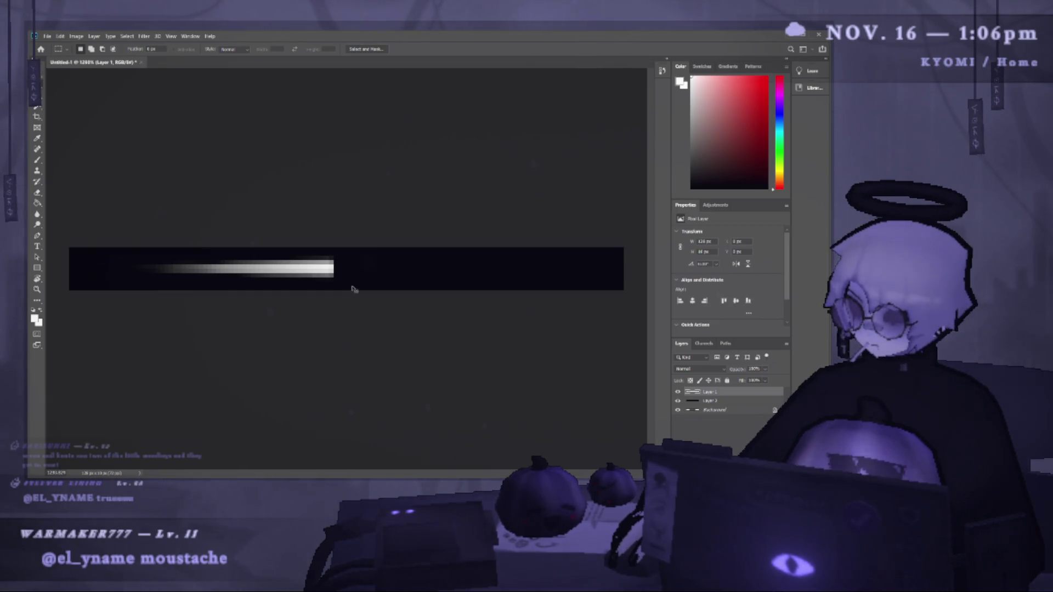
Move the streak back left and duplicate it onto Layer 3, nudged right.
key(ctrl+shift+Right)
key(ctrl+shift+Right)
click(42, 81)
drag(447, 267, 299, 267)
key(ctrl+j)
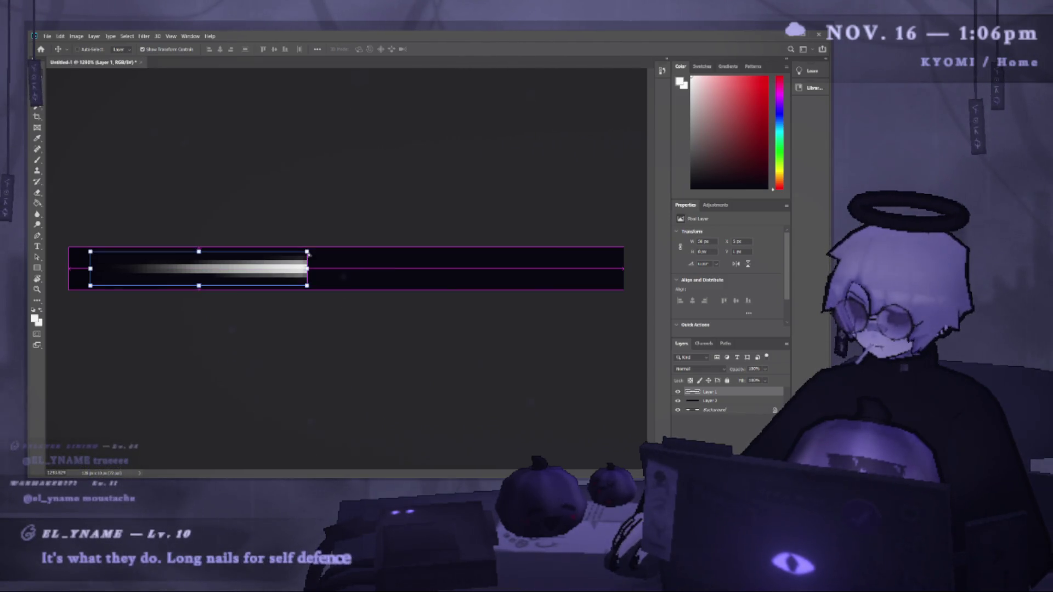
key(shift+Right)
key(shift+Right)
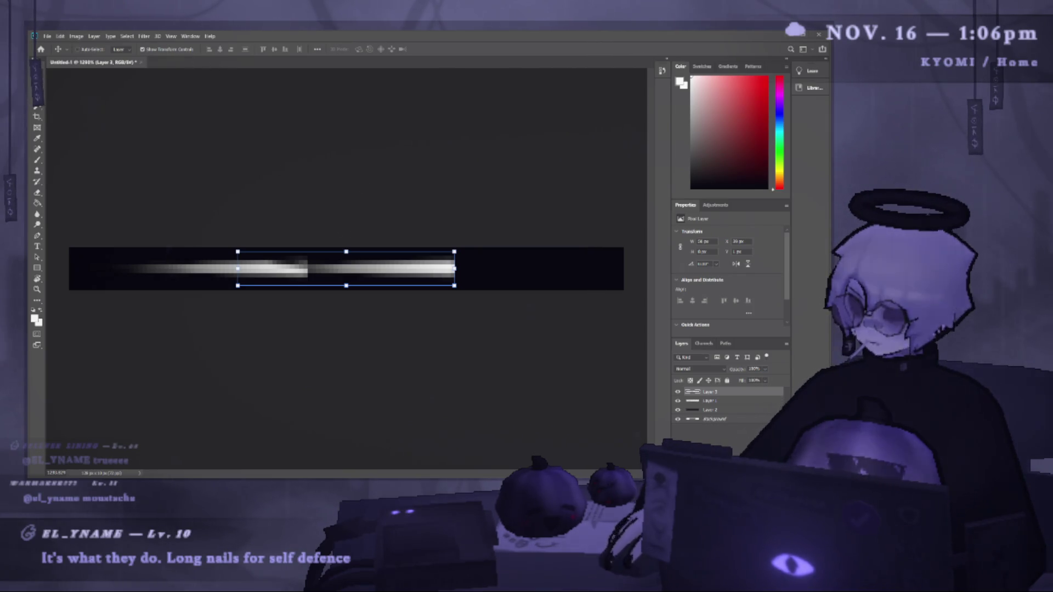
key(Right)
key(Right)
key(Right)
key(Up)
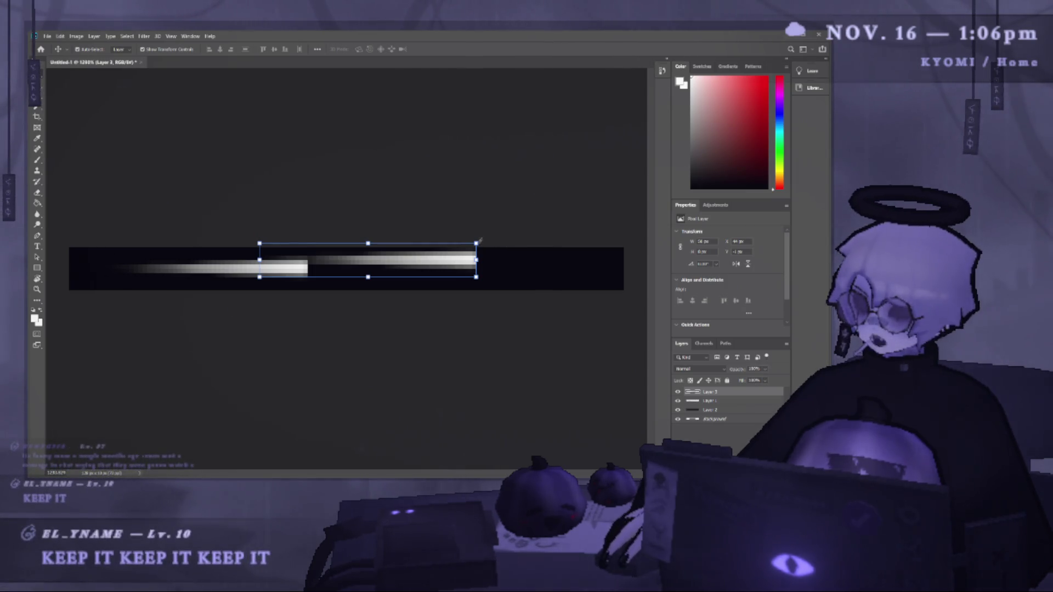
Rotate the copied streak and snap it beside the original.
mouse_move(481, 238)
mouse_down()
mouse_move(461, 293)
mouse_move(442, 213)
mouse_move(426, 212)
mouse_move(442, 248)
mouse_up()
drag(308, 268, 351, 270)
scroll(352, 269, up, 5)
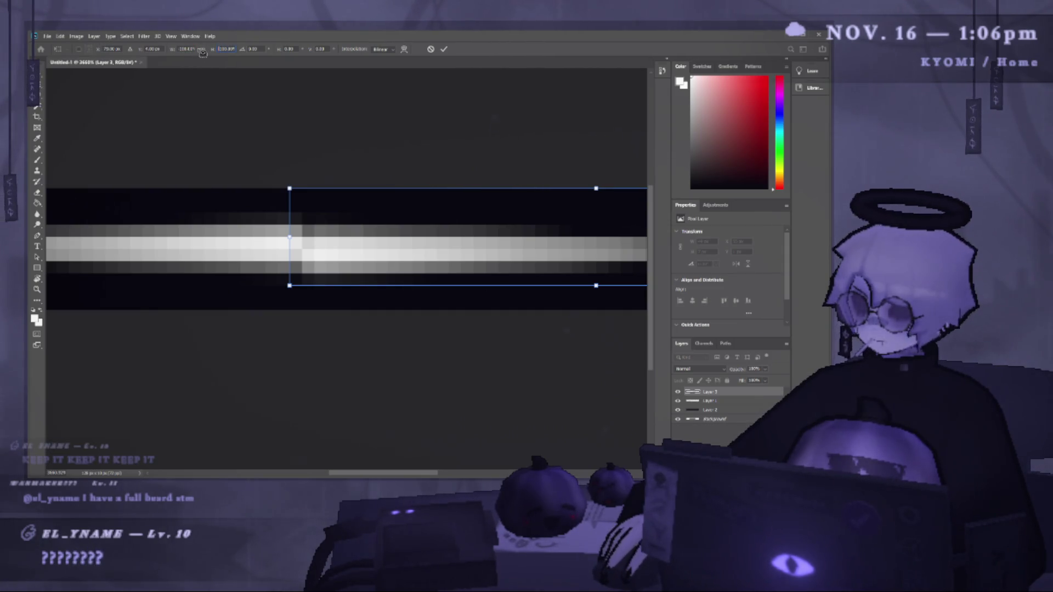
Raise the right section one pixel, apply the transform, and lower it level with the left part.
key(Up)
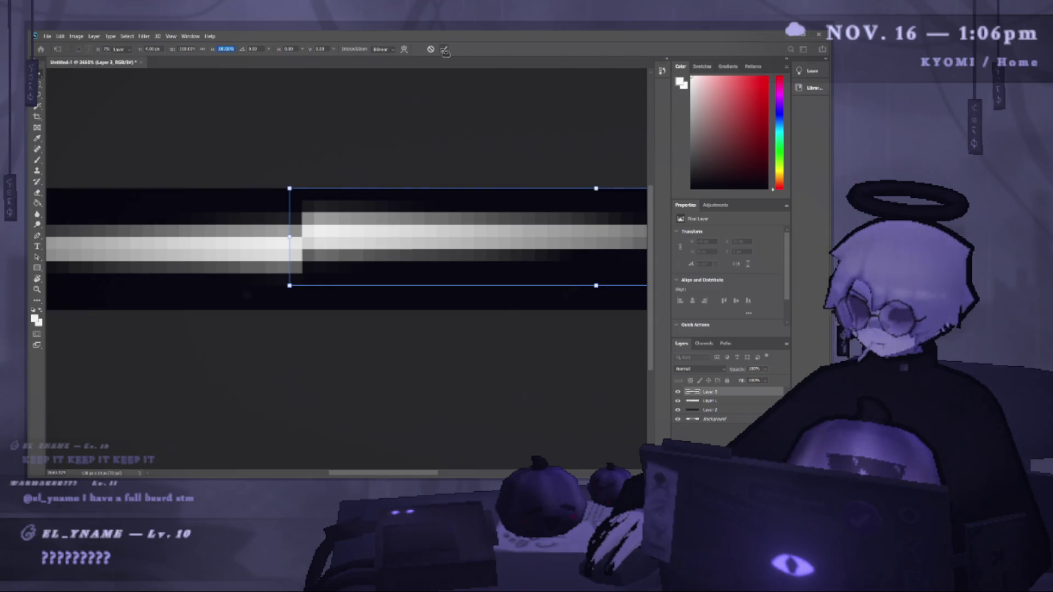
click(444, 50)
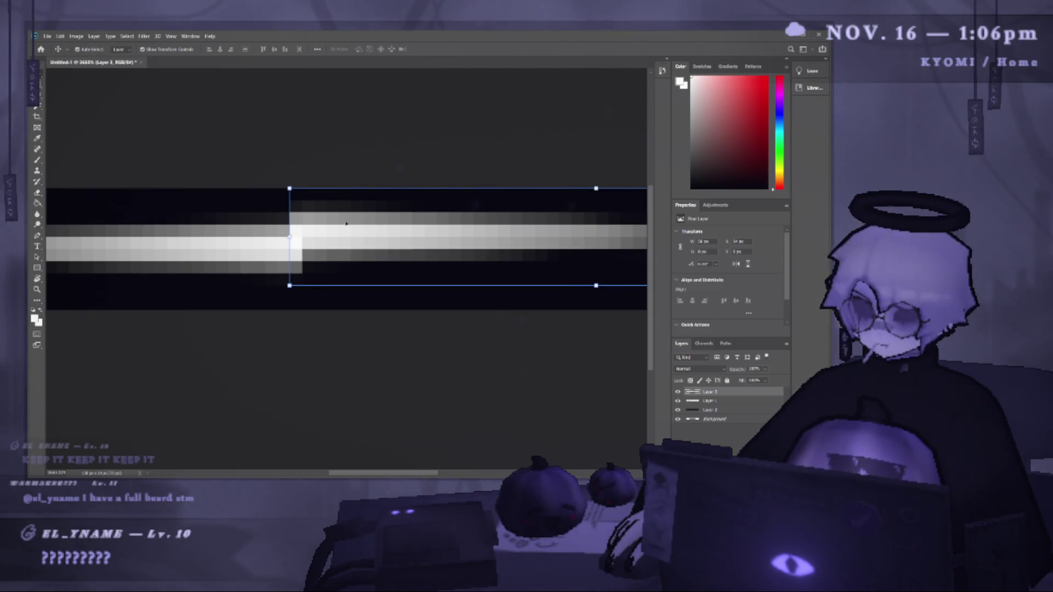
drag(345, 223, 349, 235)
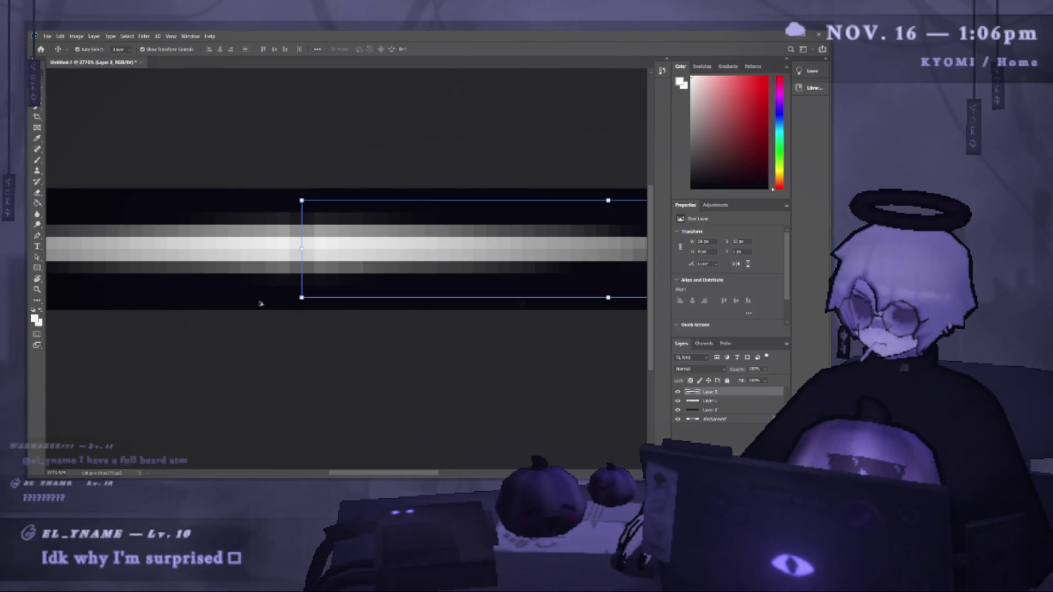
scroll(260, 307, down, 2)
click(266, 342)
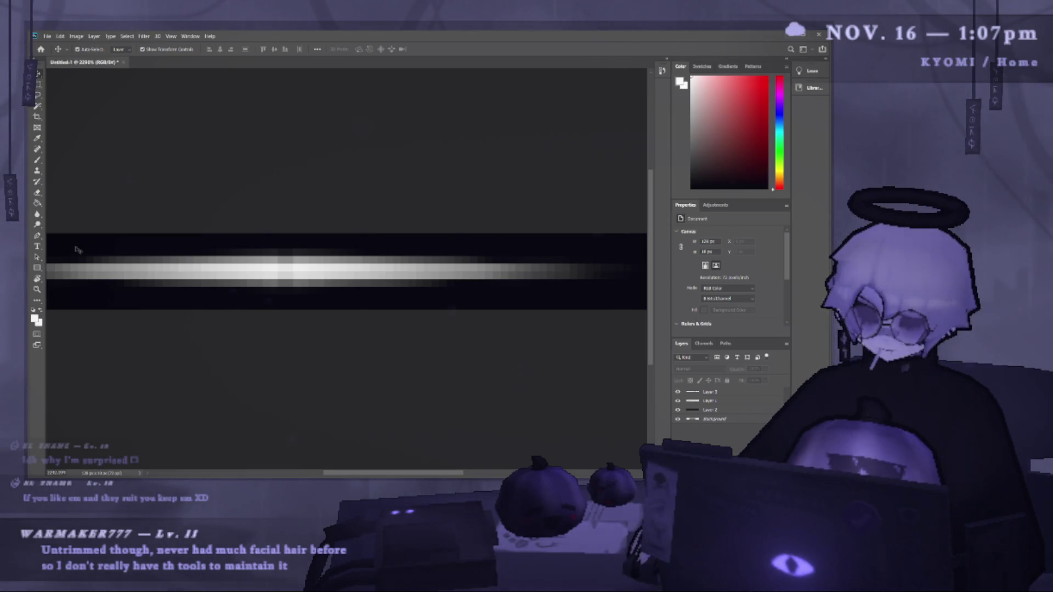
Erase a narrow gap in the streak and move the left piece down.
mouse_move(340, 281)
mouse_down()
mouse_move(327, 280)
mouse_move(341, 282)
mouse_up()
key(e)
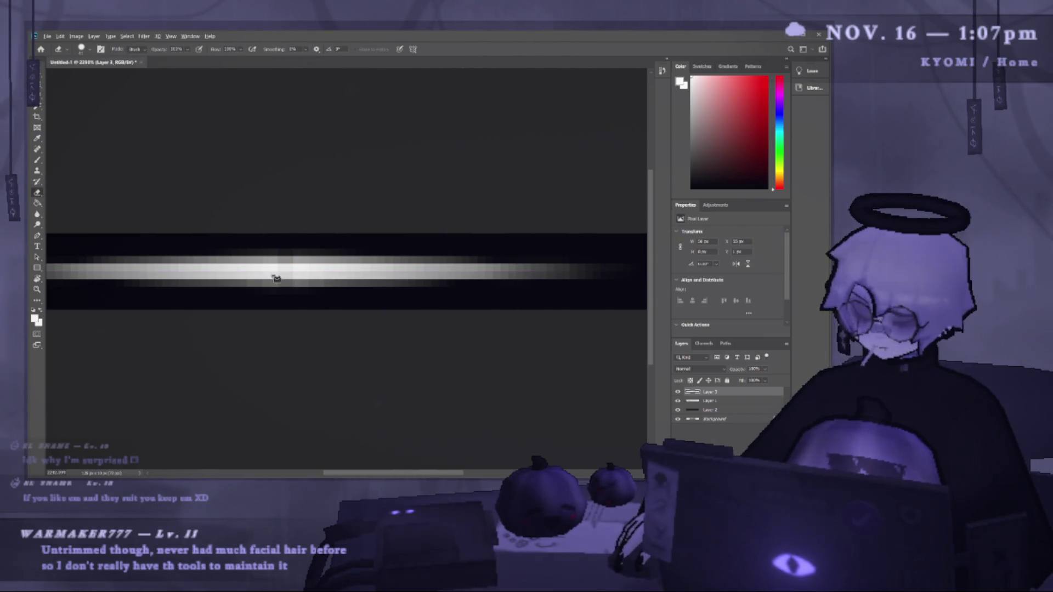
mouse_move(261, 275)
mouse_down()
mouse_move(166, 276)
mouse_move(175, 277)
mouse_up()
drag(252, 261, 284, 305)
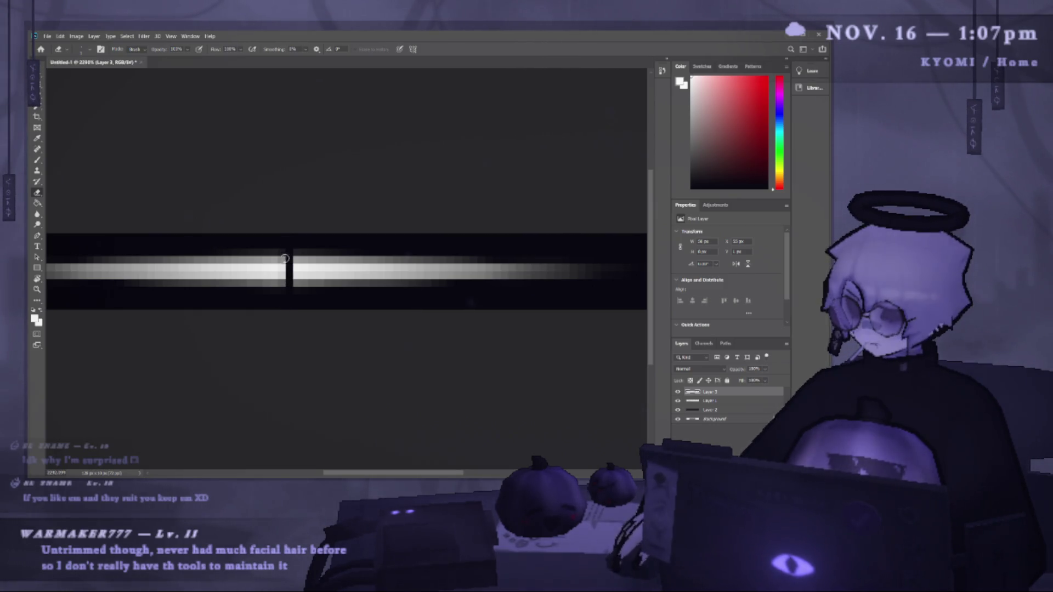
key(v)
mouse_move(328, 291)
mouse_down()
mouse_move(264, 280)
mouse_move(268, 250)
mouse_move(260, 261)
mouse_up()
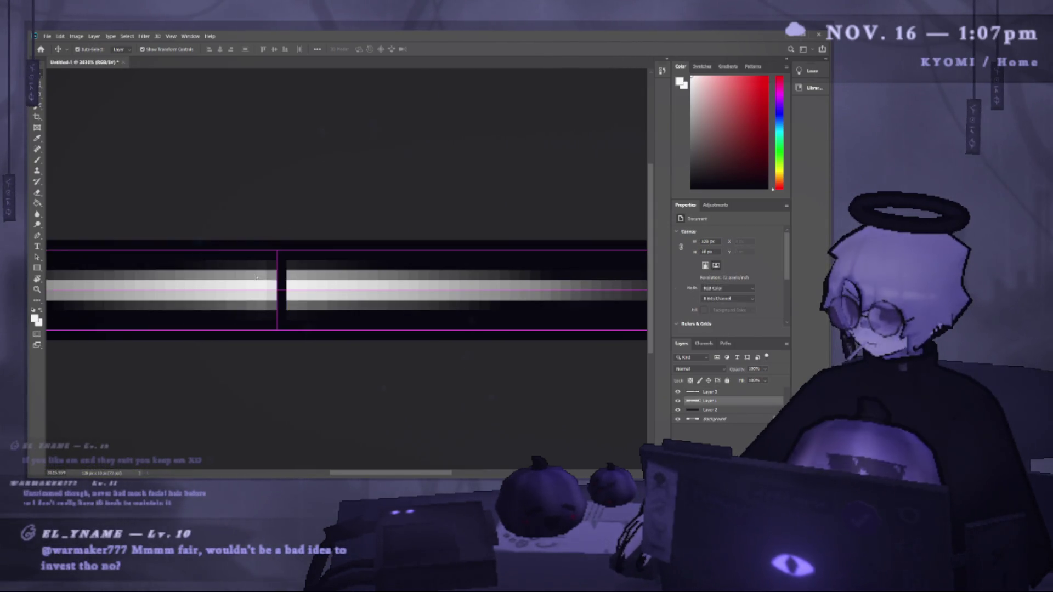
Clean up the left piece's grey edge on Layer 1 and shift it level with the right.
key(e)
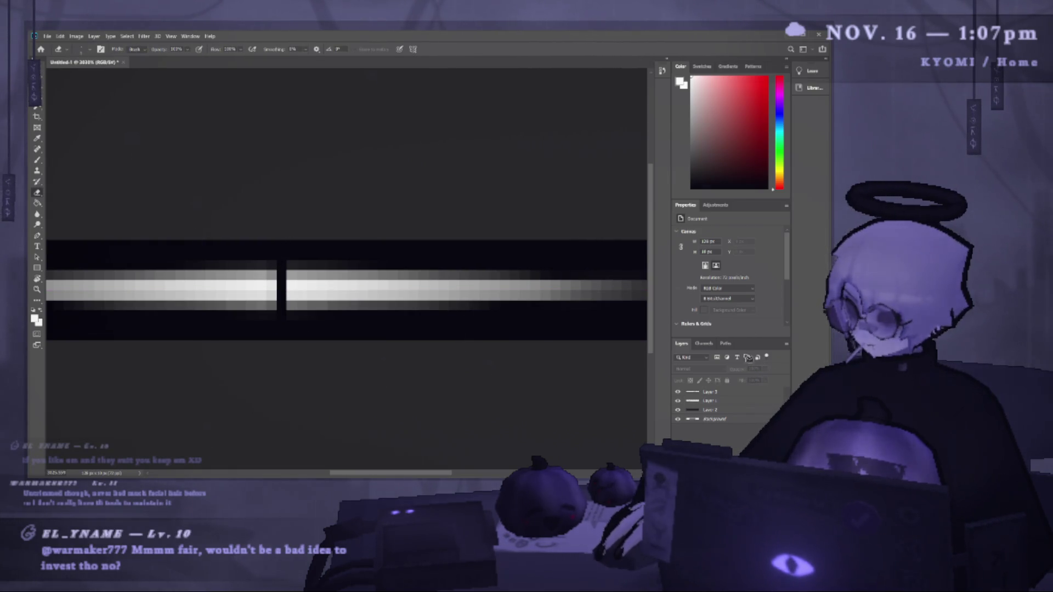
click(693, 393)
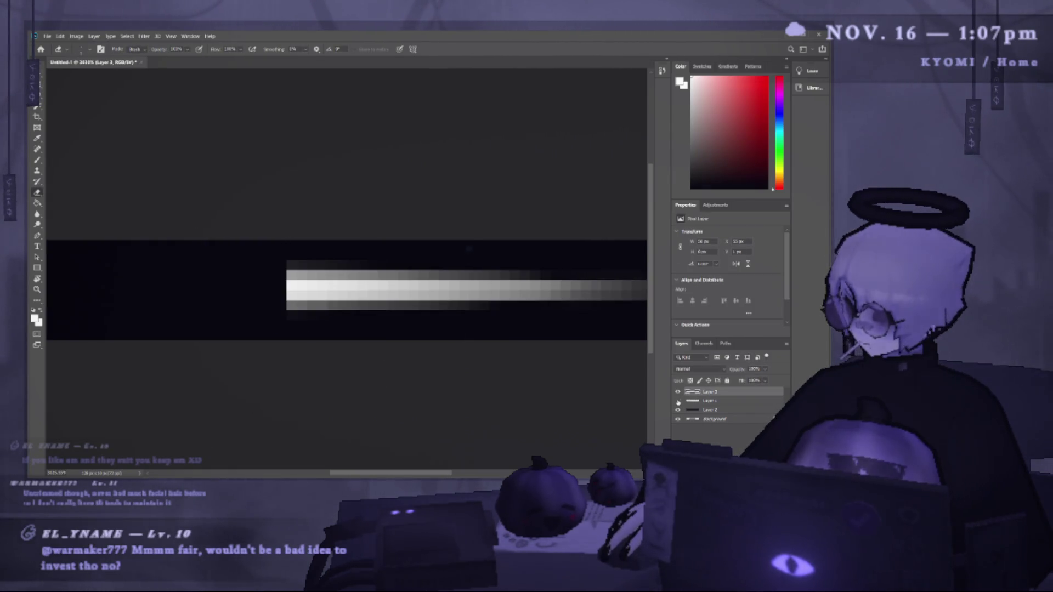
click(706, 401)
click(280, 296)
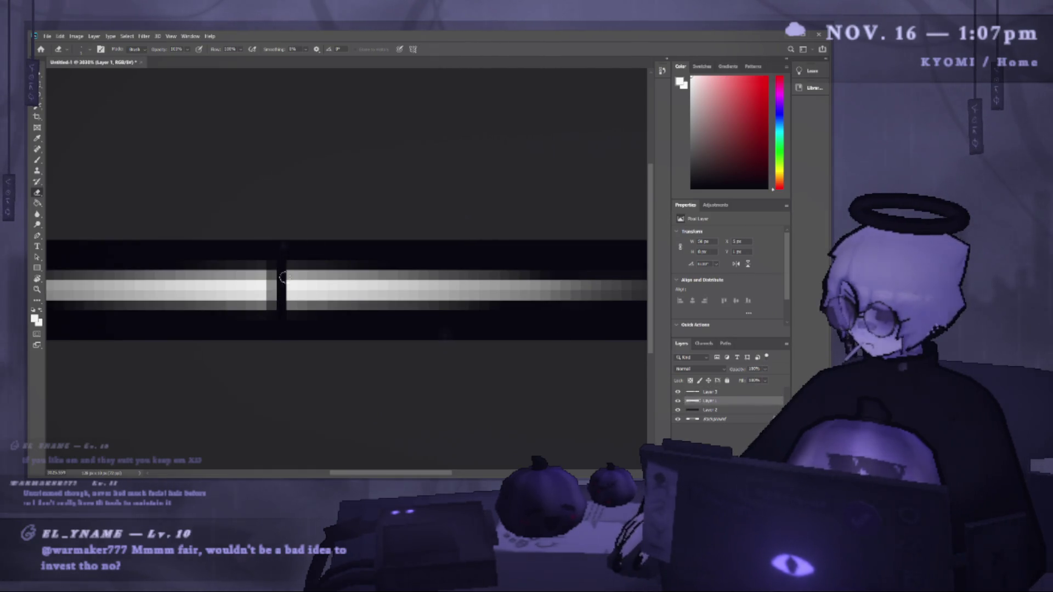
drag(277, 280, 272, 320)
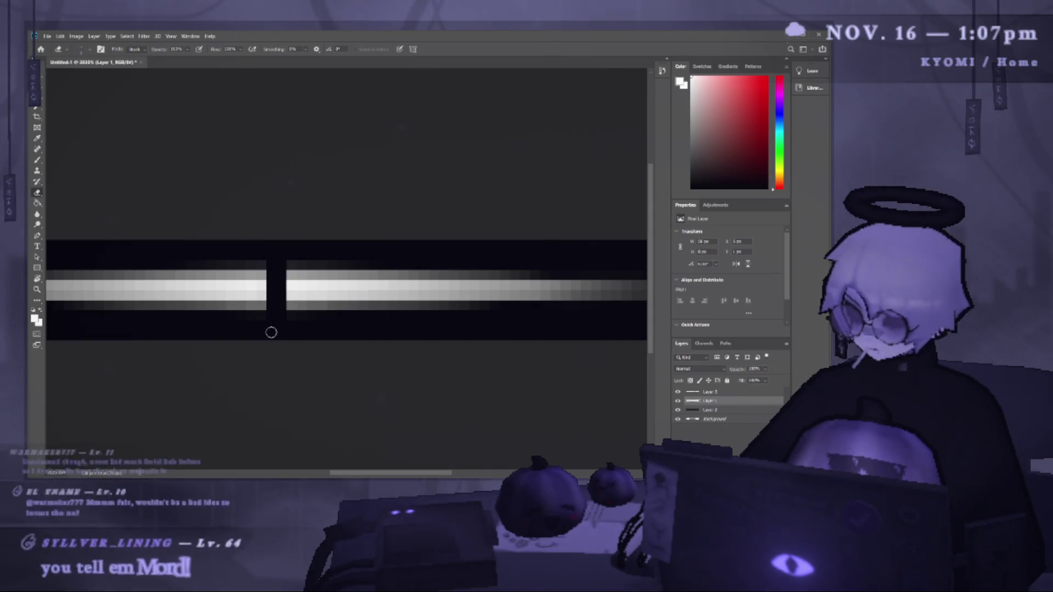
key(v)
mouse_move(196, 267)
mouse_down()
mouse_move(218, 280)
mouse_move(296, 249)
mouse_up()
Select the streak pieces, reposition them on the bar and merge them into one layer.
key(ctrl+alt+a)
key(ctrl+minus)
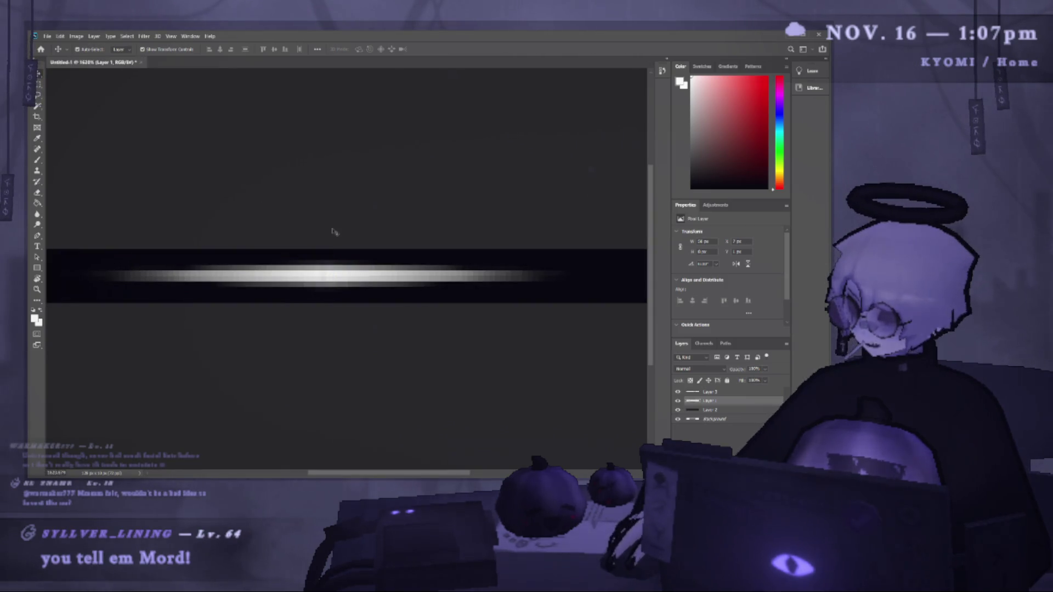
click(297, 261)
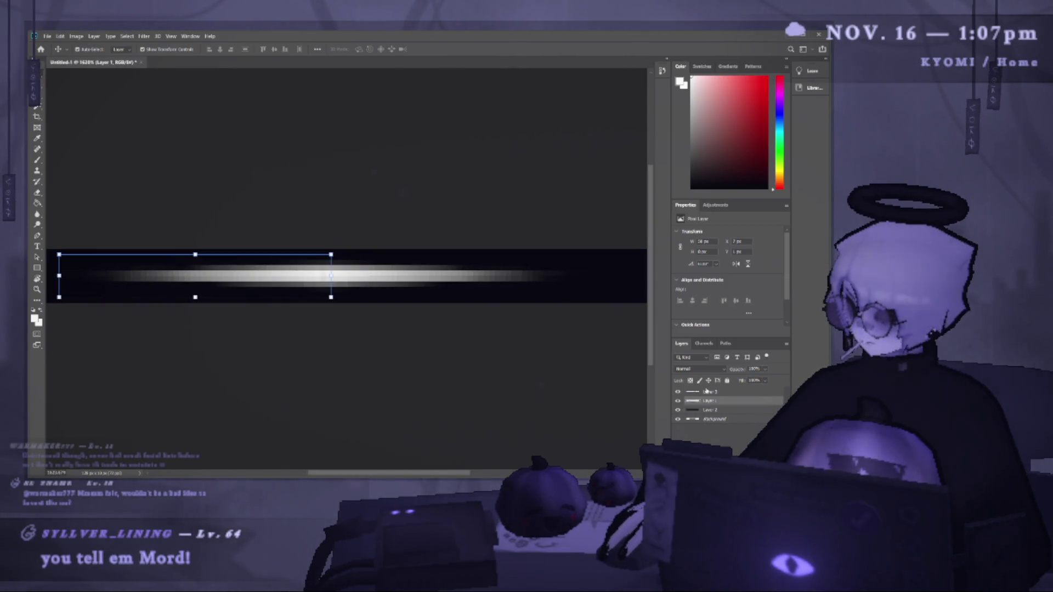
scroll(295, 268, right, 2)
scroll(294, 272, down, 2)
mouse_move(299, 274)
mouse_down()
mouse_move(332, 274)
mouse_move(321, 274)
mouse_up()
key(ctrl+slash)
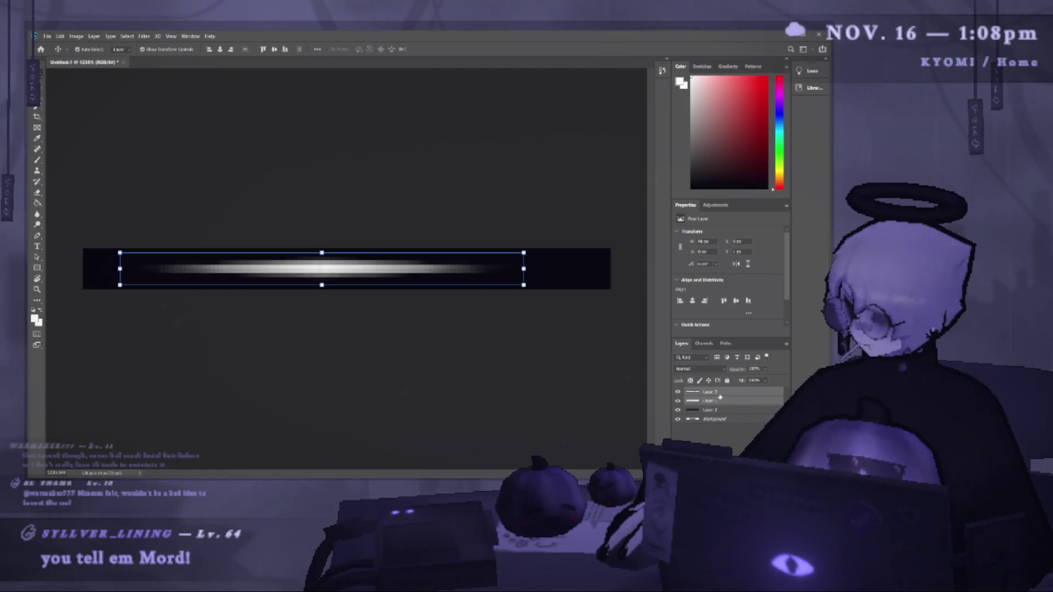
key(ctrl+e)
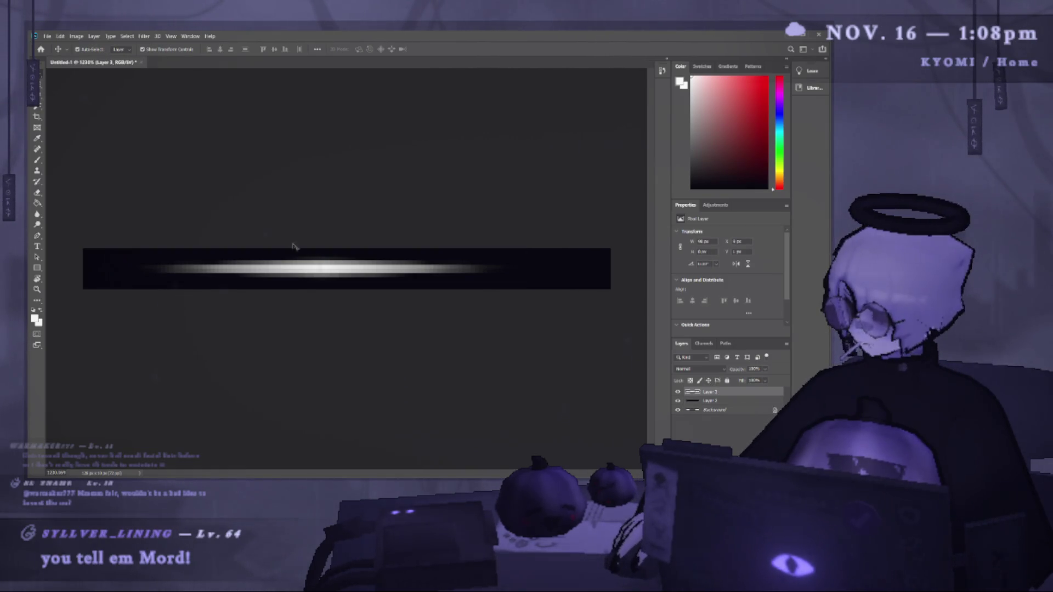
drag(329, 267, 339, 271)
Stretch the merged streak wider across the bar, commit it, and deselect to review.
scroll(451, 282, down, 1)
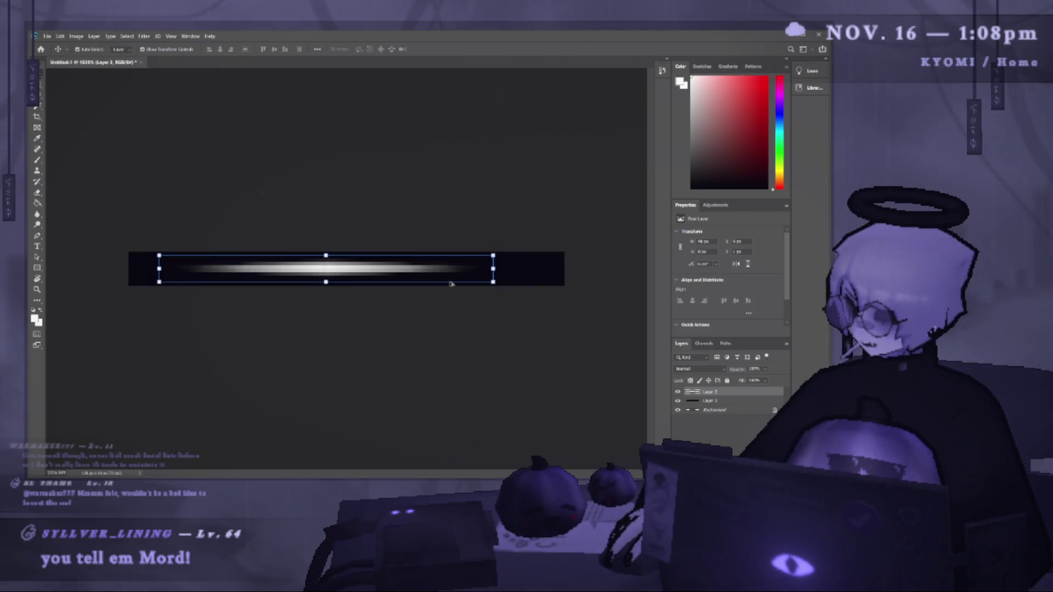
scroll(493, 277, up, 2)
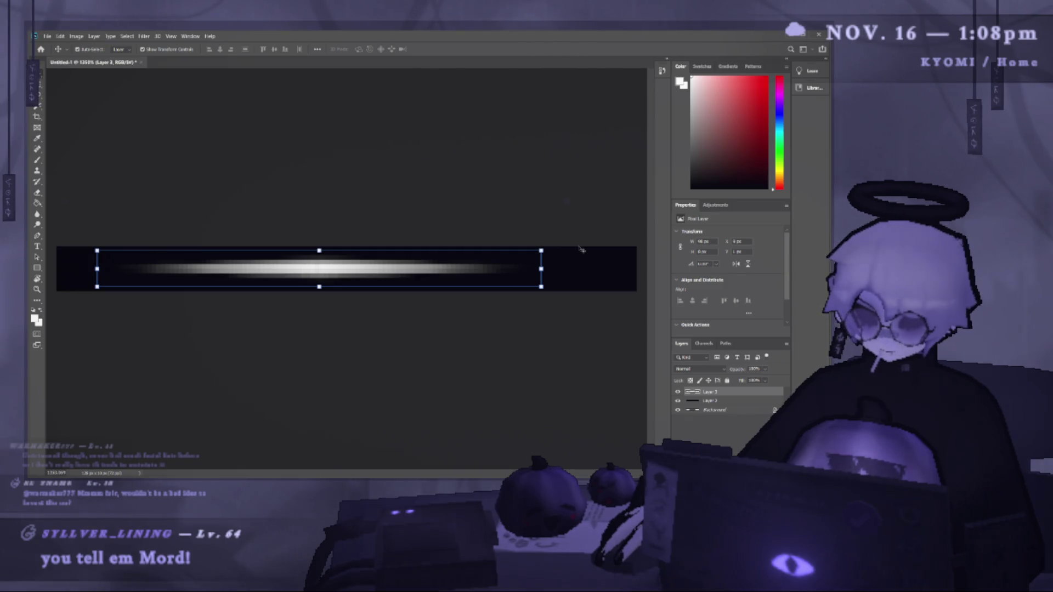
drag(541, 269, 603, 270)
scroll(441, 269, down, 3)
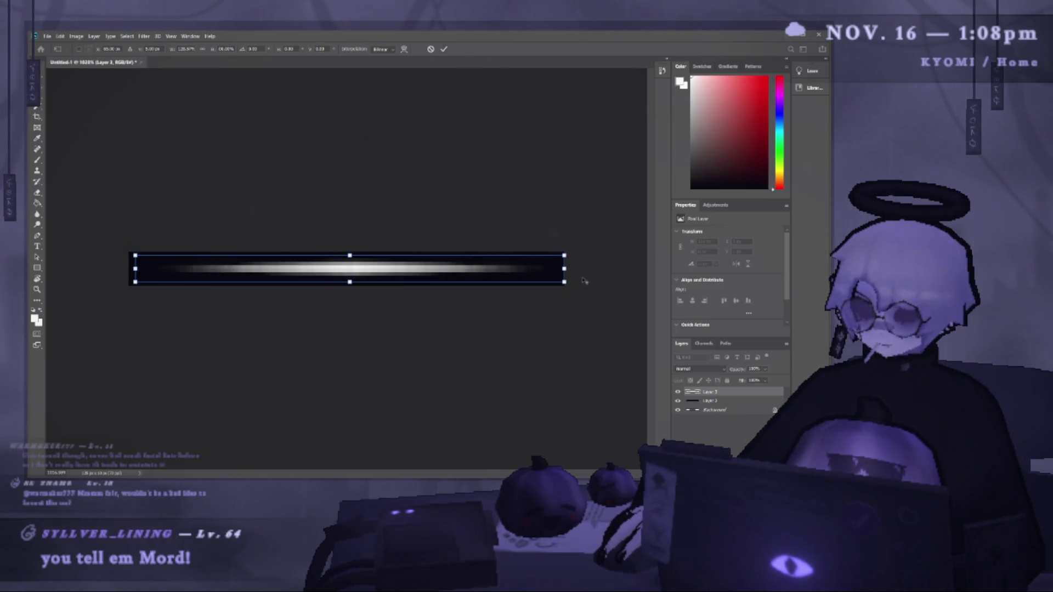
drag(133, 268, 126, 268)
drag(572, 268, 565, 268)
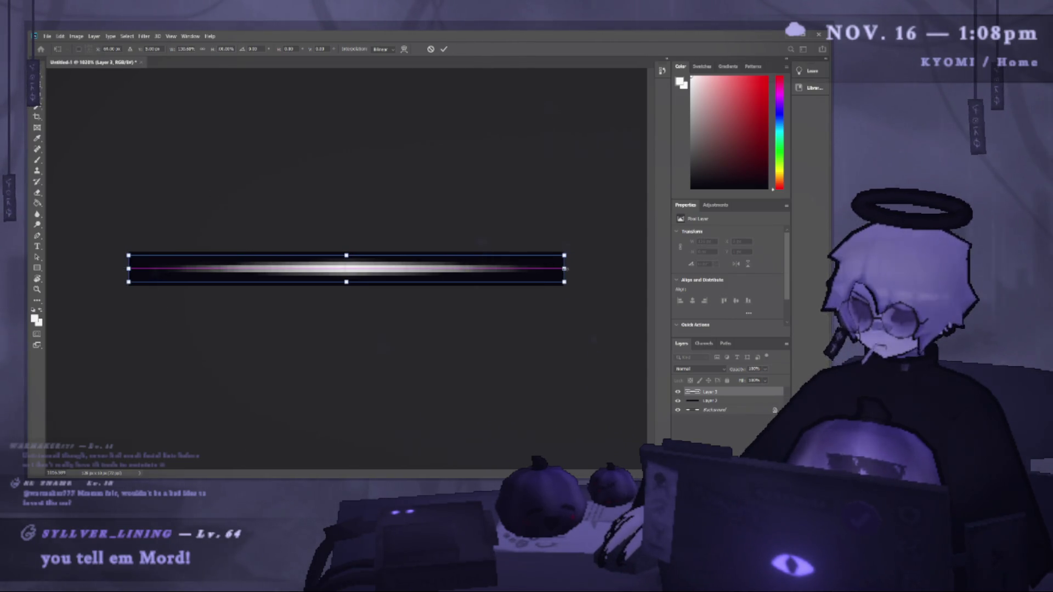
click(445, 51)
scroll(296, 262, up, 2)
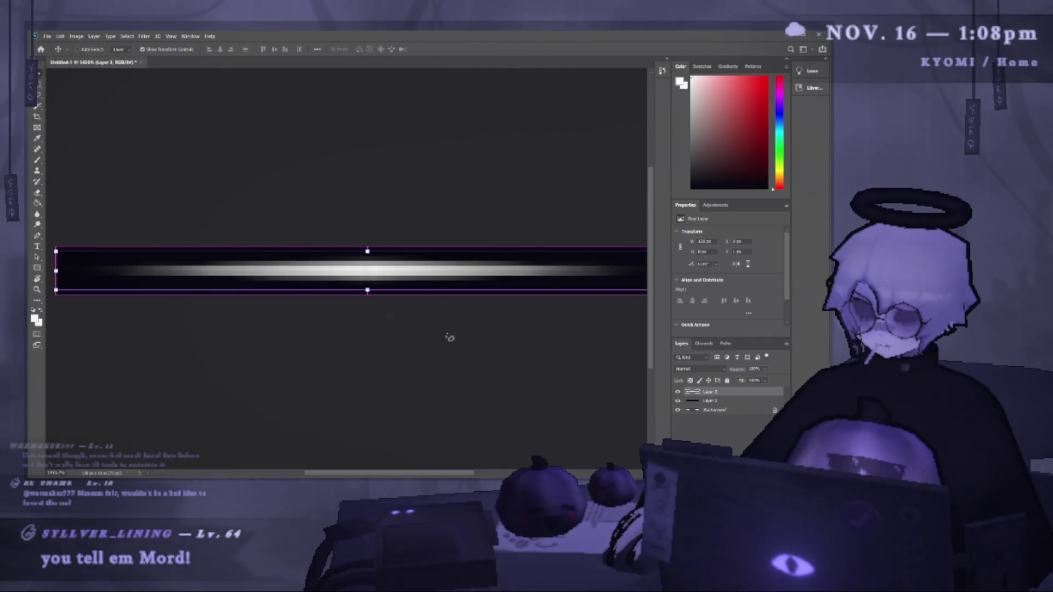
scroll(302, 329, down, 1)
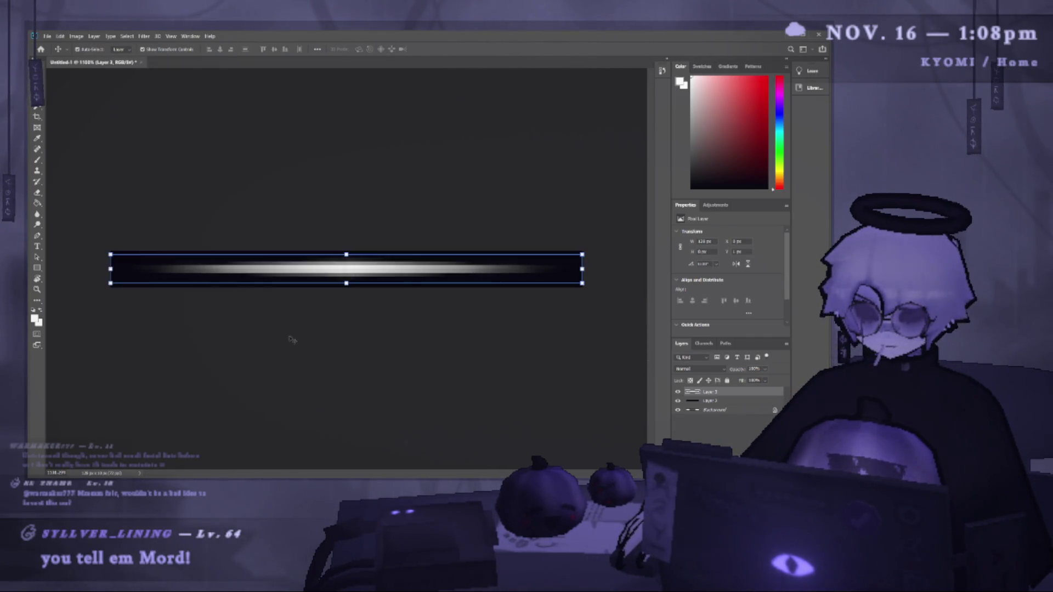
click(300, 333)
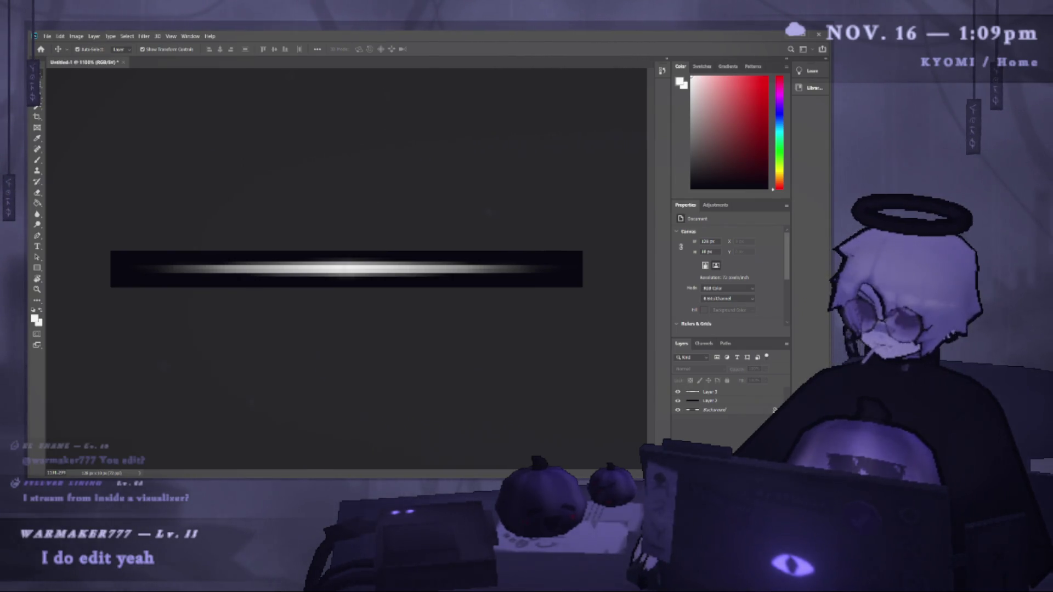
Hide the white Background layer and test visibility of the black bar and streak layers.
click(678, 400)
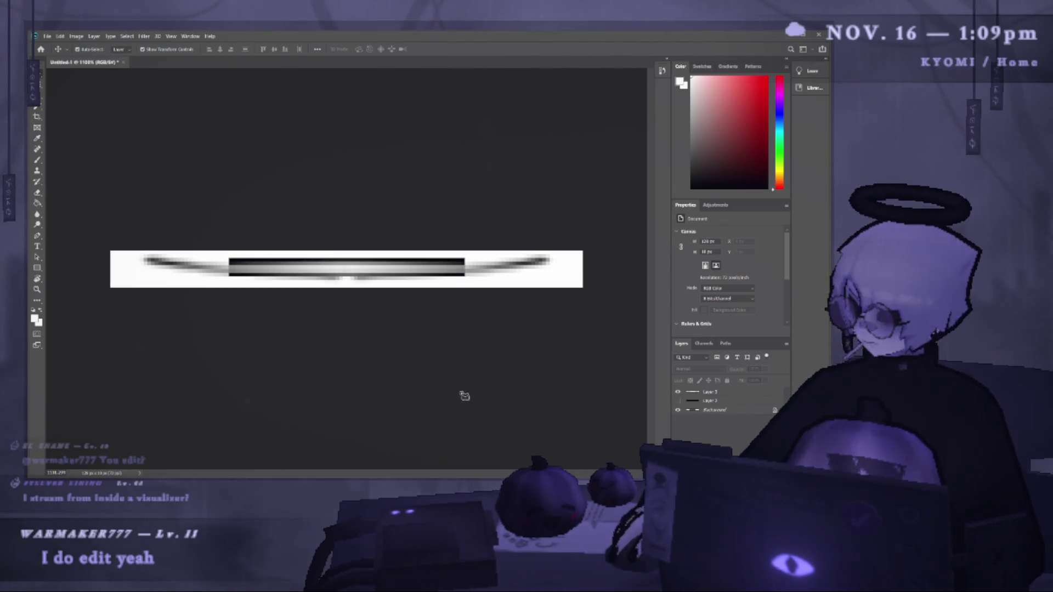
click(677, 409)
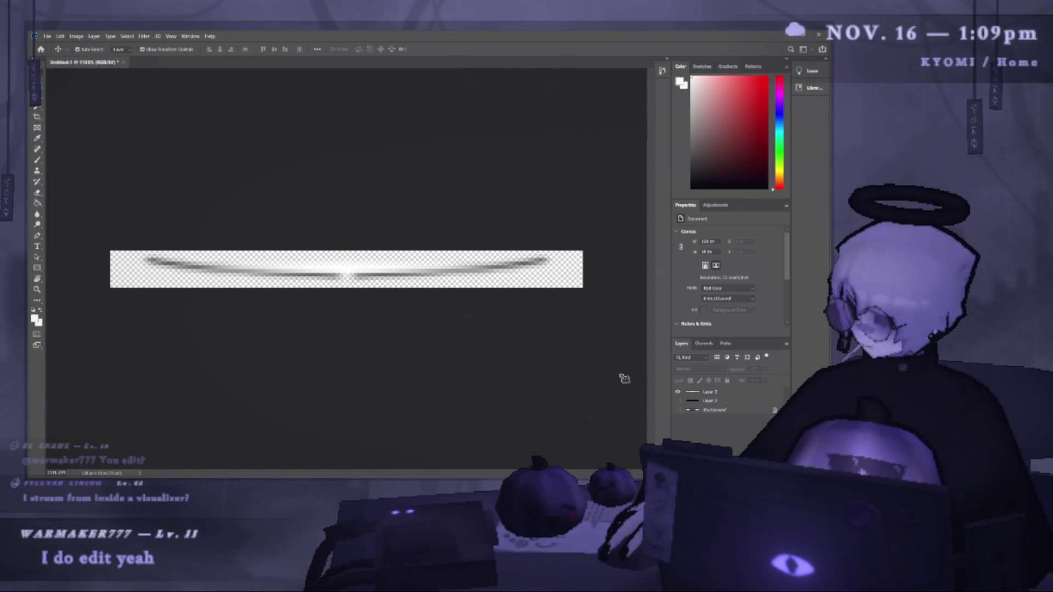
click(678, 400)
click(680, 404)
click(678, 392)
click(677, 392)
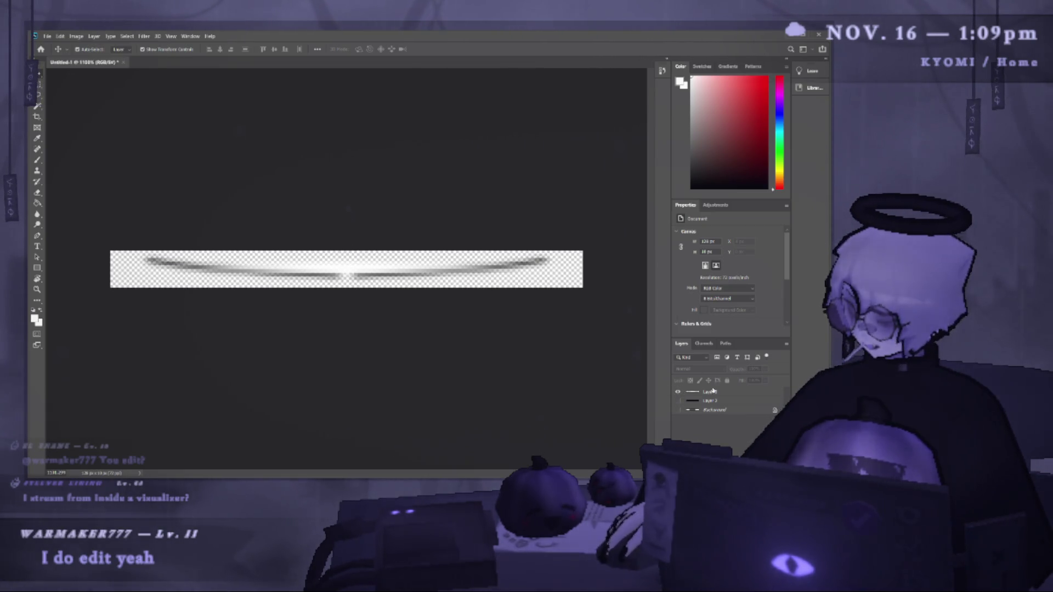
click(679, 401)
Toggle the black bar layer repeatedly, then hide the streak and black layers and select Layer 2.
click(680, 403)
click(680, 403)
click(680, 403)
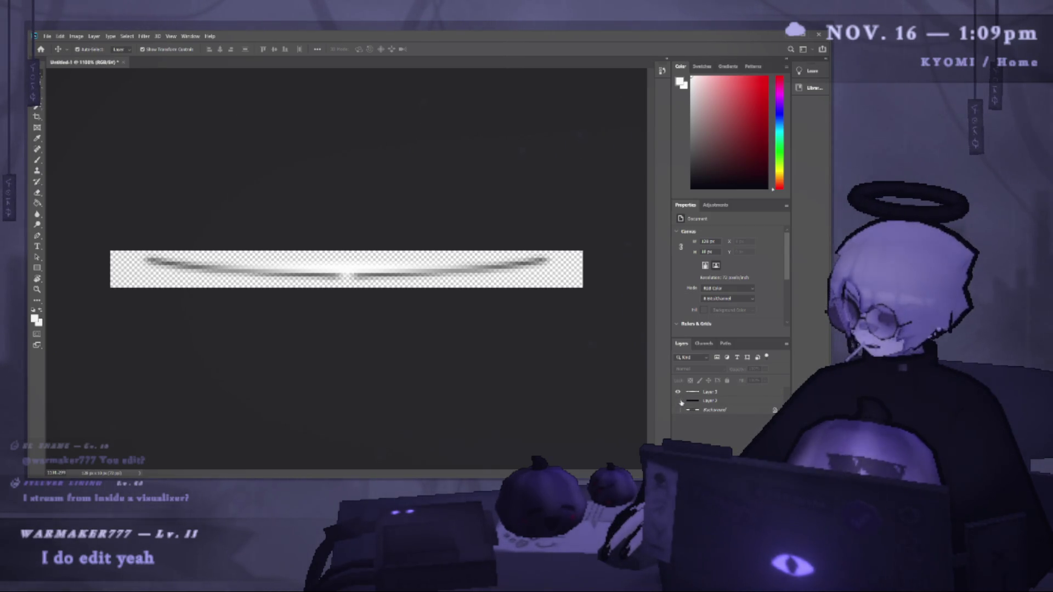
click(681, 403)
click(681, 403)
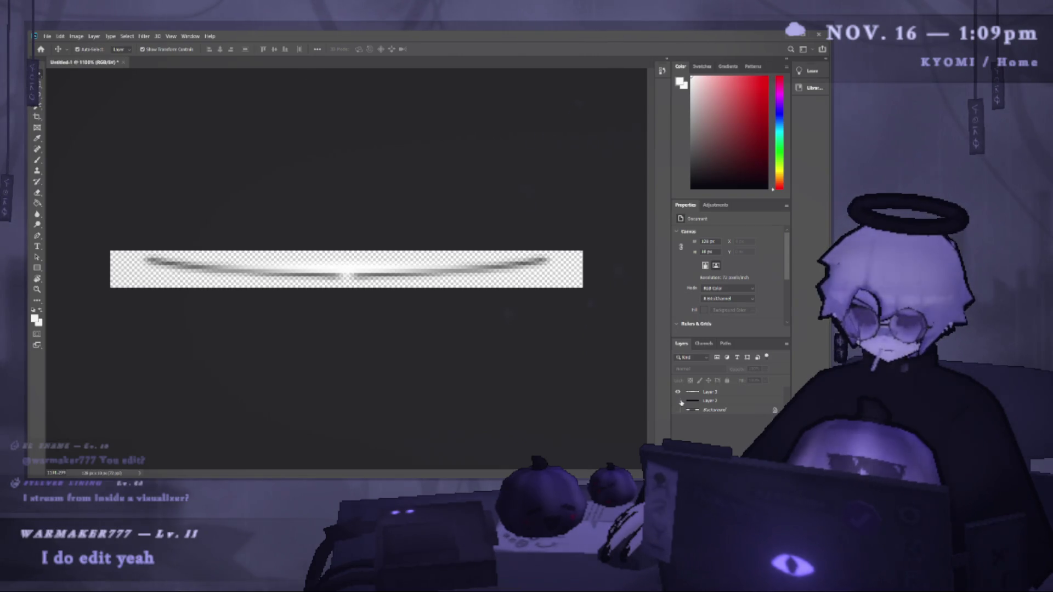
click(681, 403)
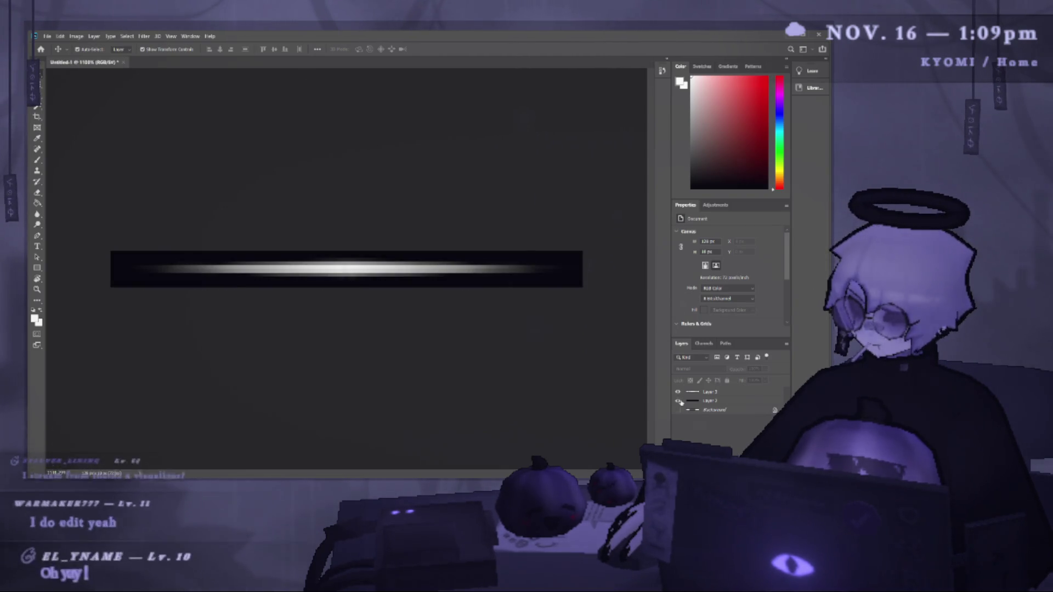
alt+click(680, 402)
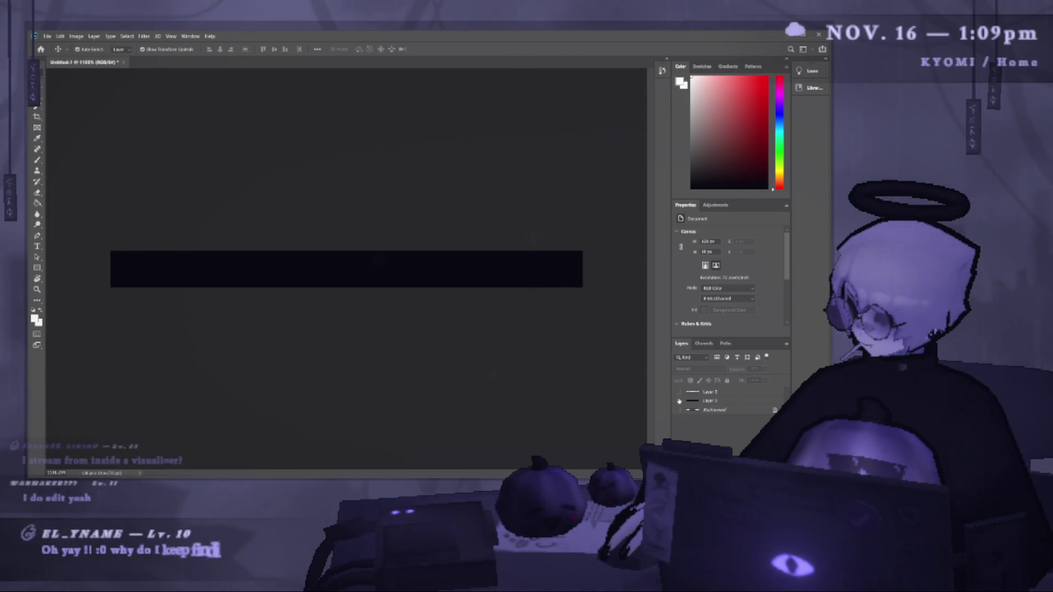
click(680, 402)
click(710, 401)
key(g)
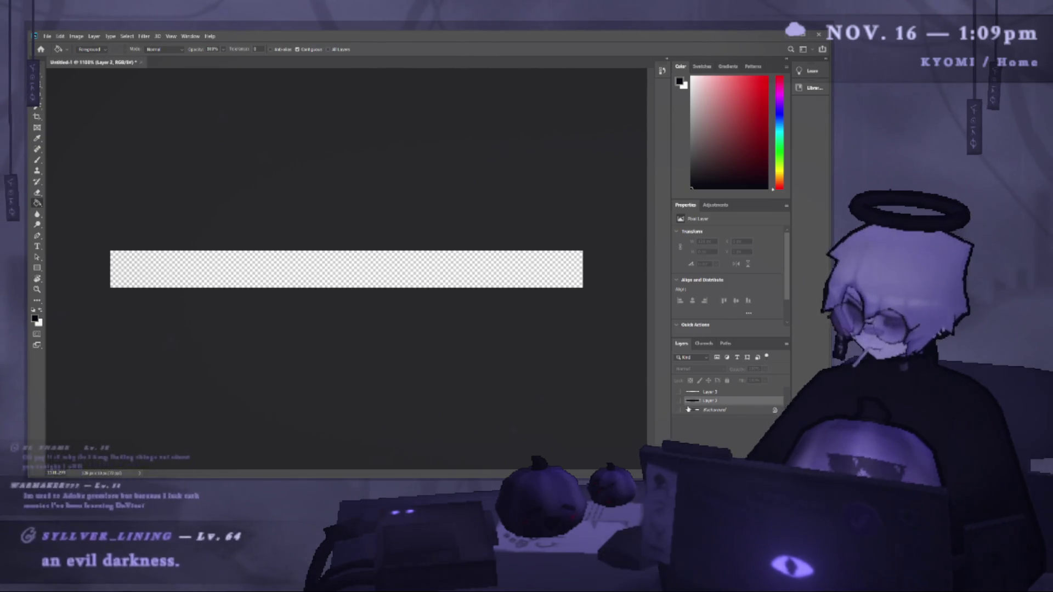
Fill a new layer solid black for the bar, then paint a white stroke on a new layer.
key(ctrl+shift+alt+n)
click(327, 273)
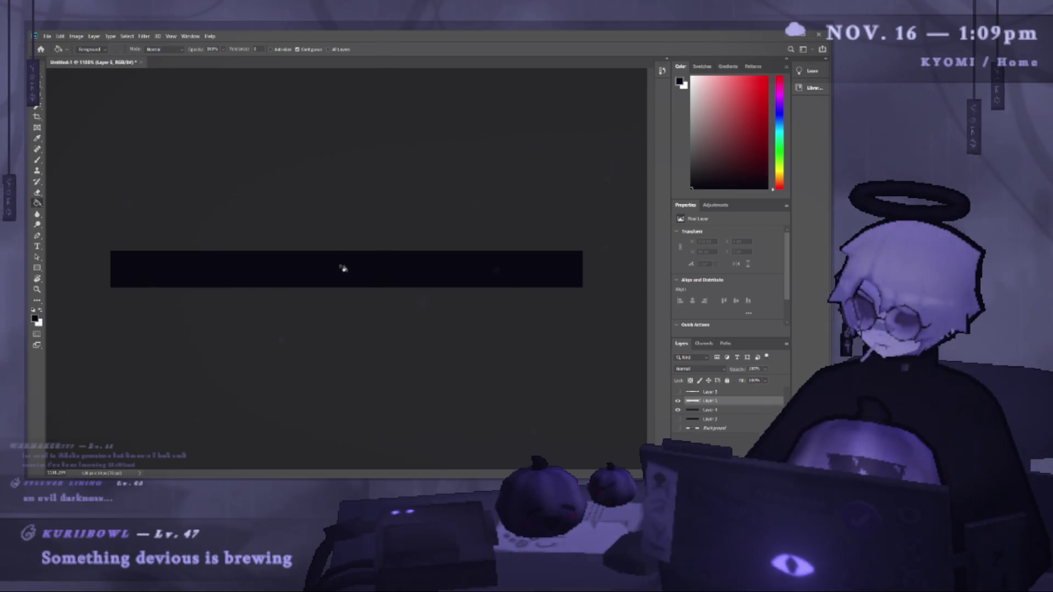
key(ctrl+j)
key(b)
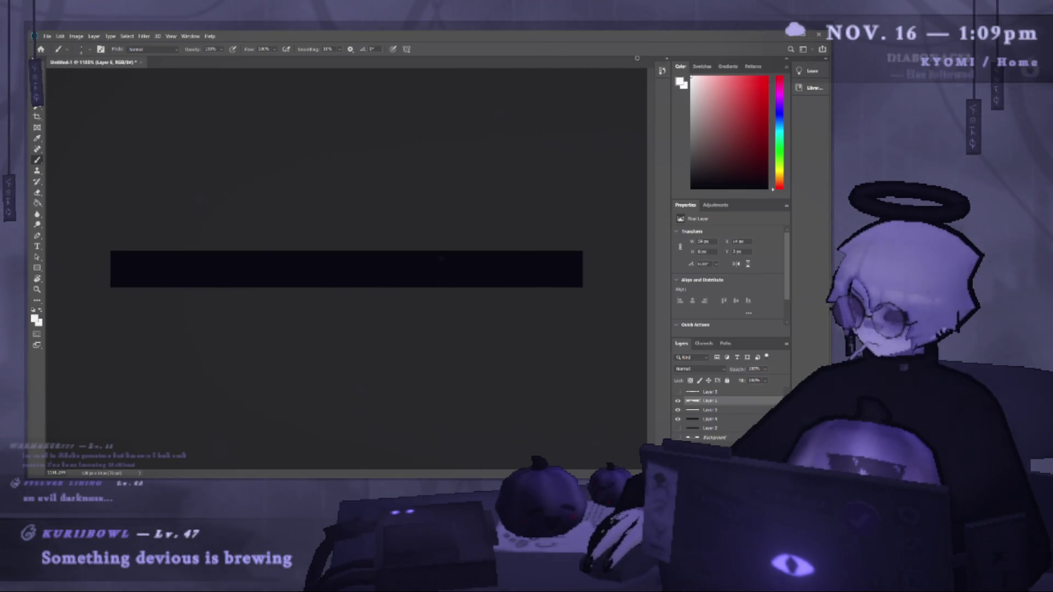
drag(329, 252, 203, 252)
Paint a tapering white horizontal streak across the bar, redoing strokes until its length is right.
key(ctrl+z)
drag(336, 274, 165, 274)
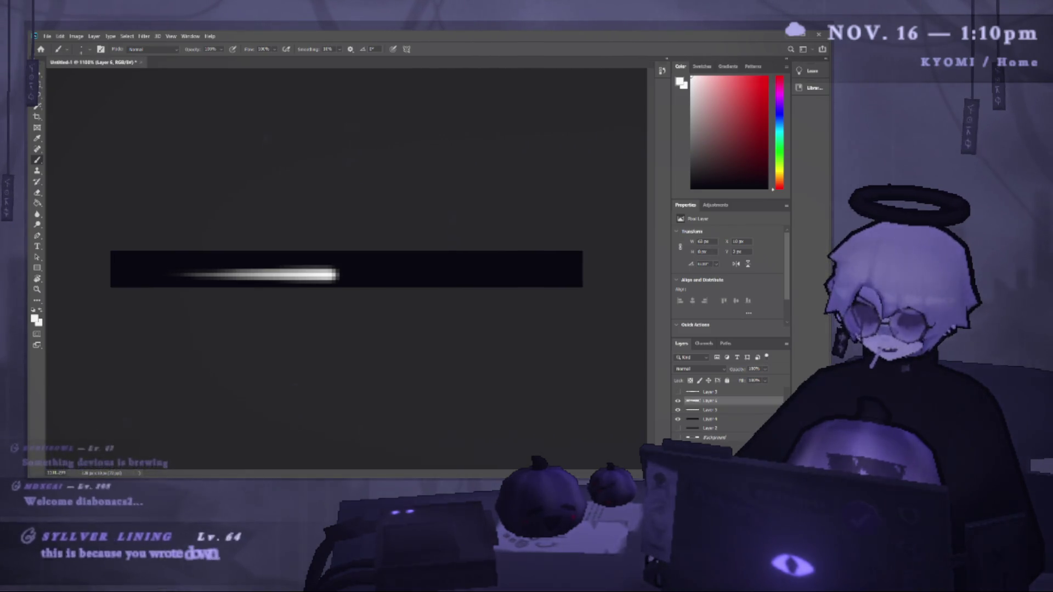
key(ctrl+z)
drag(327, 268, 165, 269)
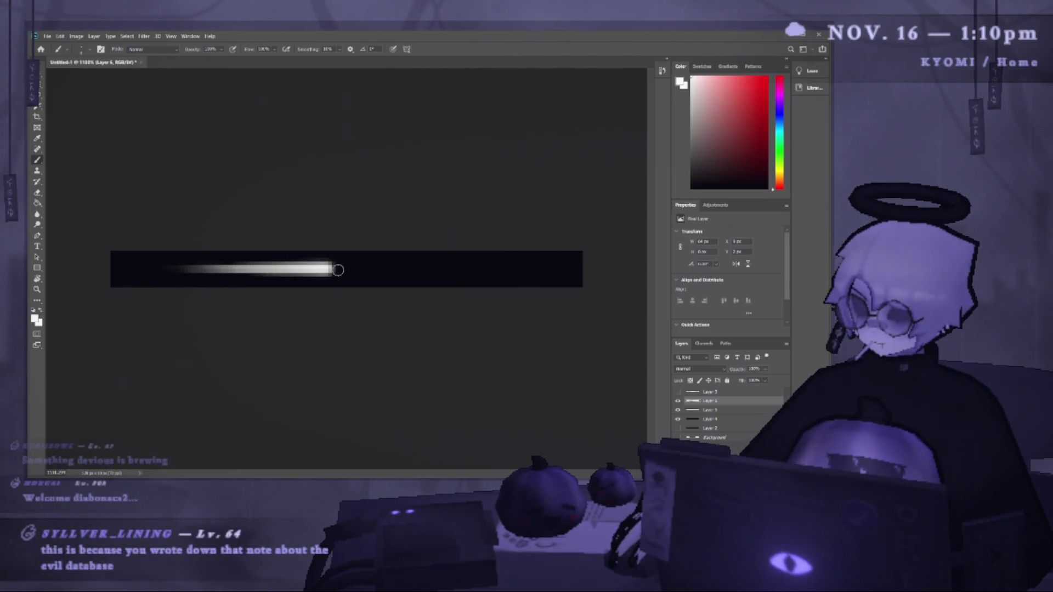
drag(327, 269, 461, 268)
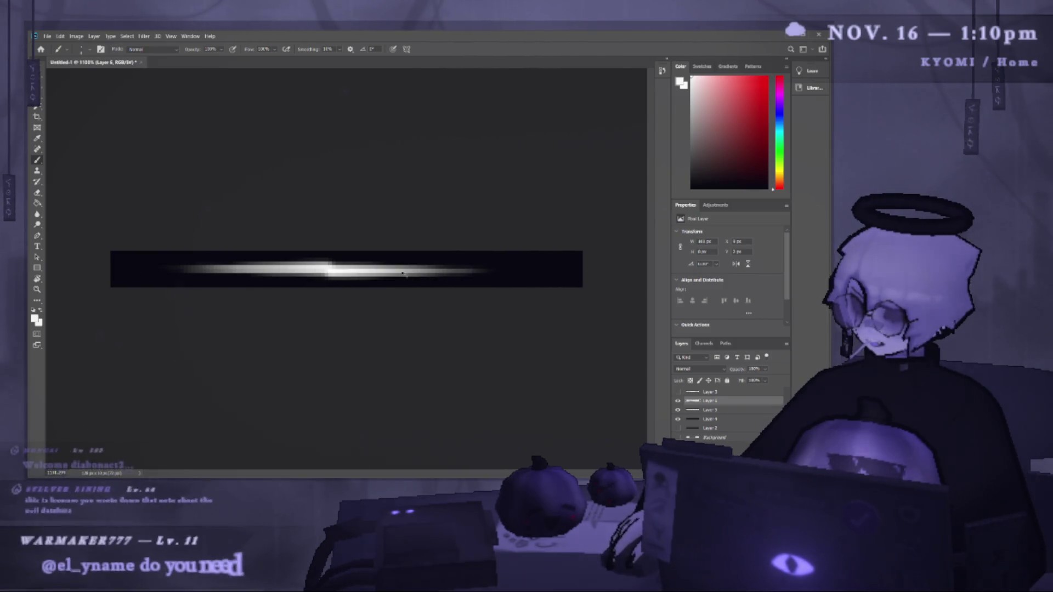
key(ctrl+z)
drag(331, 269, 493, 268)
key(ctrl+z)
key(ctrl+z)
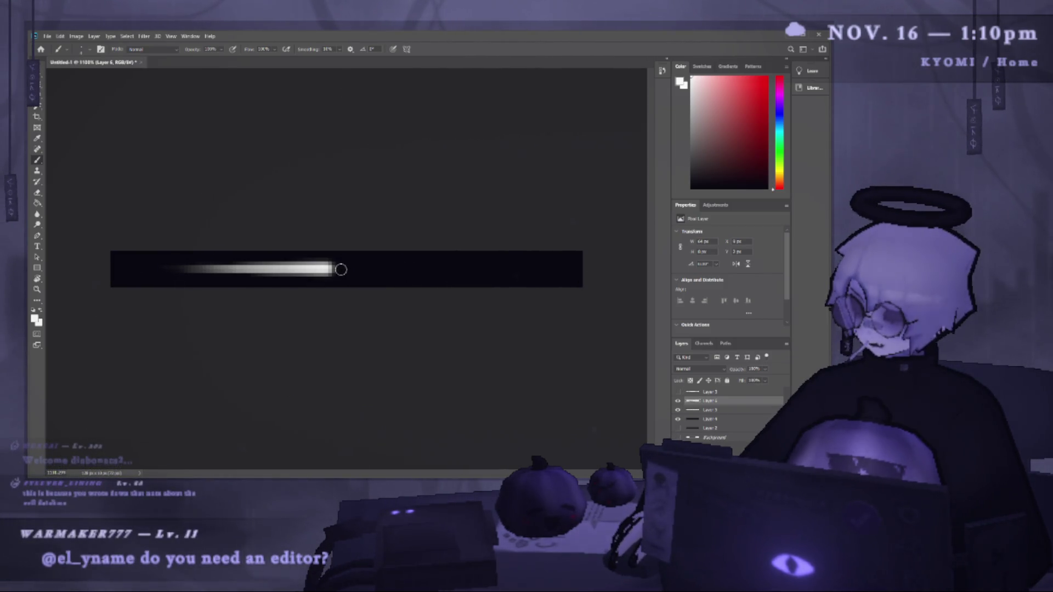
drag(339, 269, 510, 269)
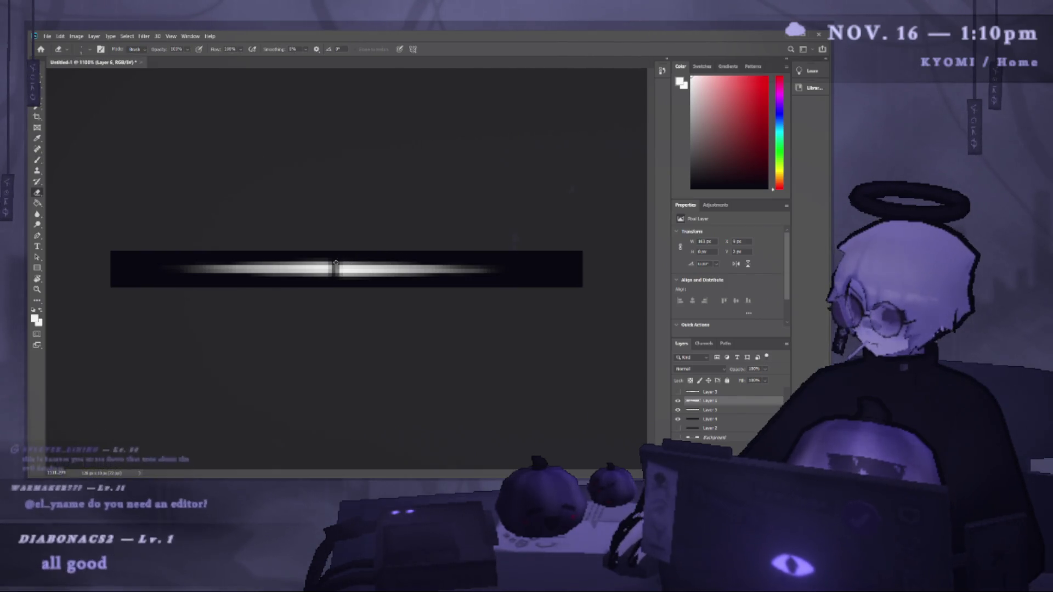
Cut off the streak's right tip square with a rectangular selection, then duplicate the streak layer.
key(e)
scroll(332, 268, up, 2)
key(v)
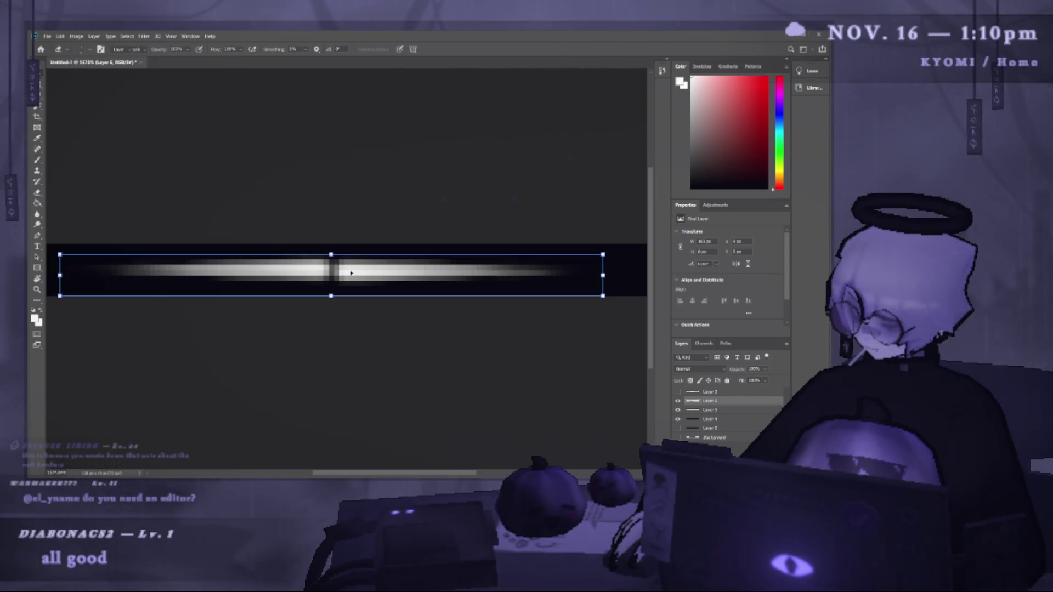
key(ctrl+z)
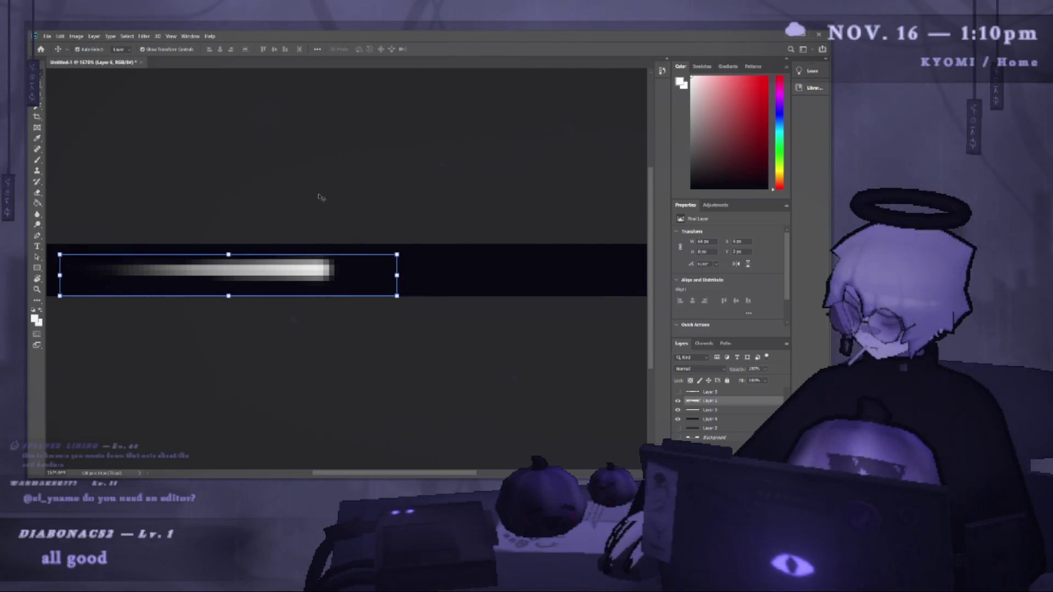
key(m)
mouse_move(323, 250)
mouse_down()
mouse_move(382, 296)
mouse_move(437, 272)
mouse_move(470, 274)
mouse_up()
key(Delete)
key(ctrl+d)
key(v)
key(ctrl+j)
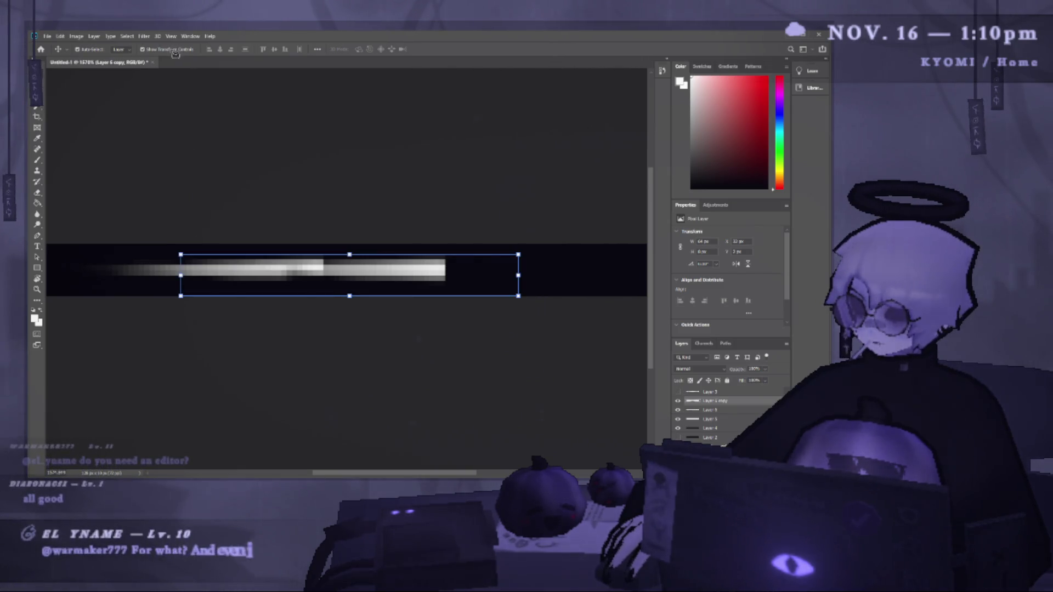
Flip the copied streak horizontally, align it with the original, and hide the black fill layer.
drag(338, 272, 353, 272)
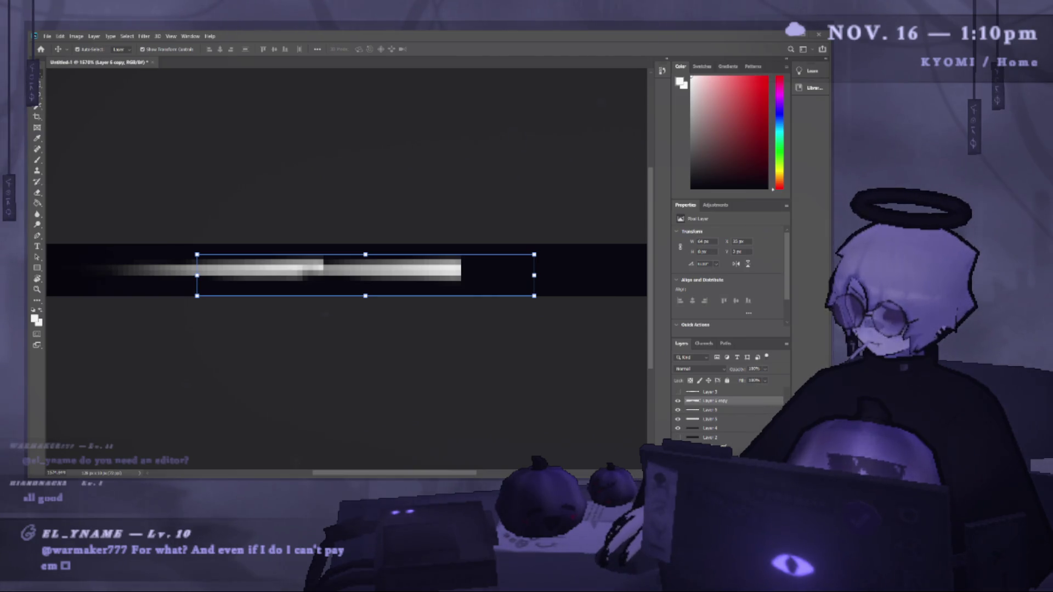
scroll(347, 269, down, 2)
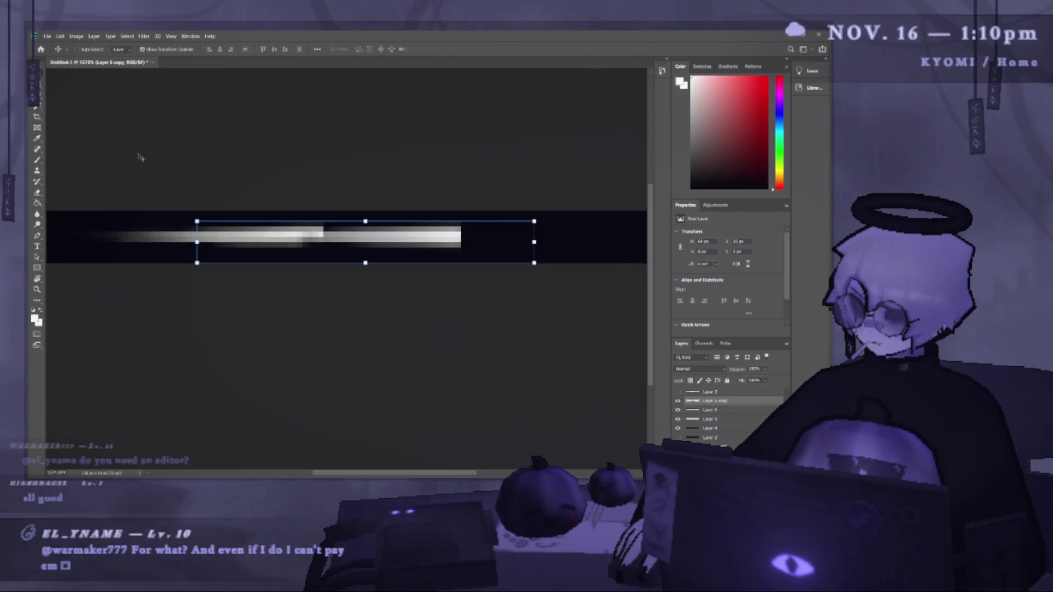
click(193, 217)
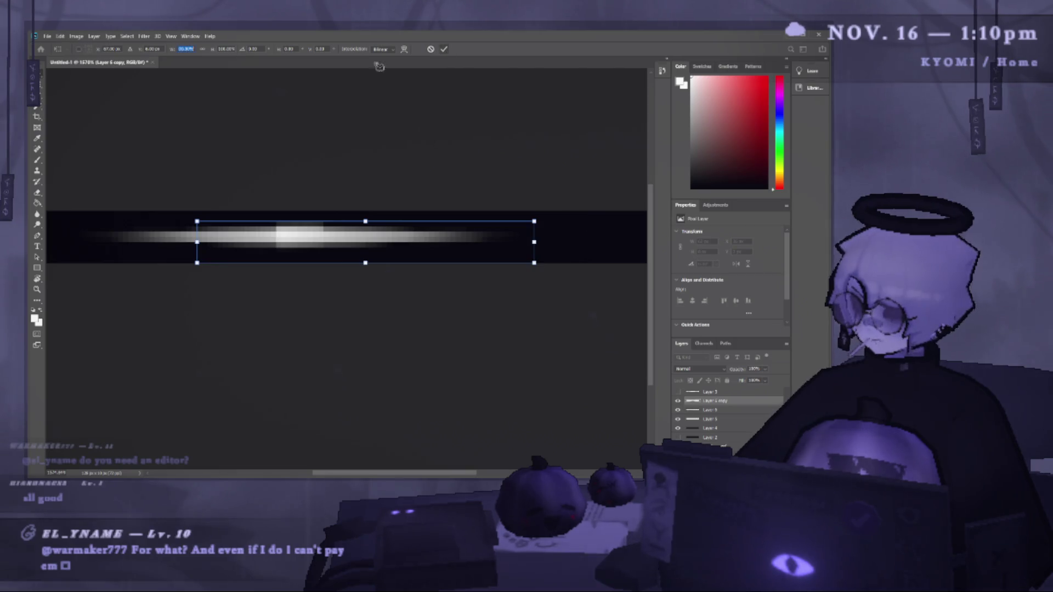
key(Return)
mouse_move(313, 241)
mouse_down()
mouse_move(390, 242)
mouse_move(374, 216)
mouse_up()
click(354, 112)
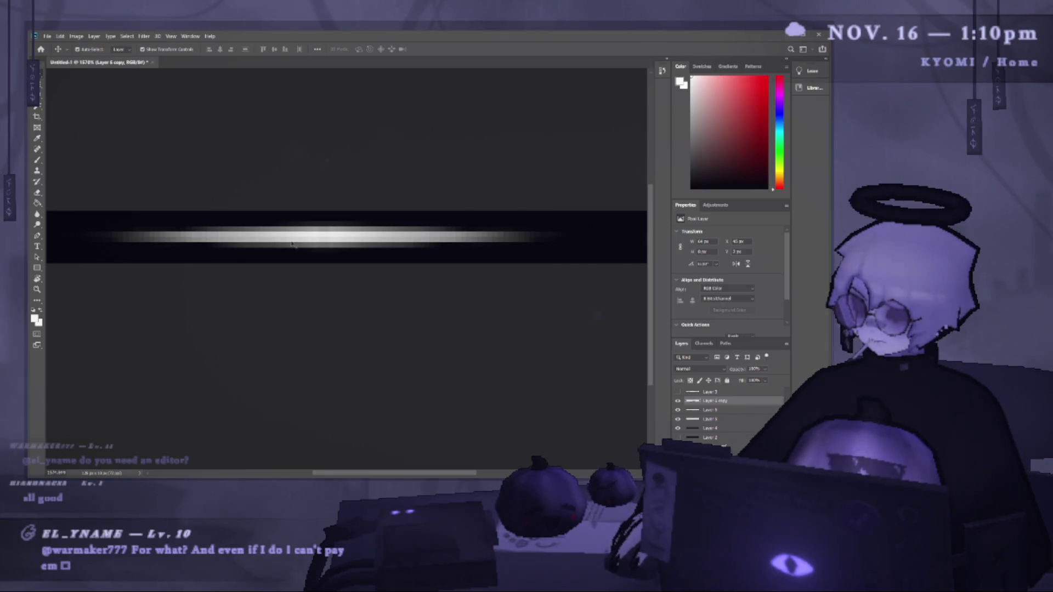
key(ctrl+minus)
click(678, 428)
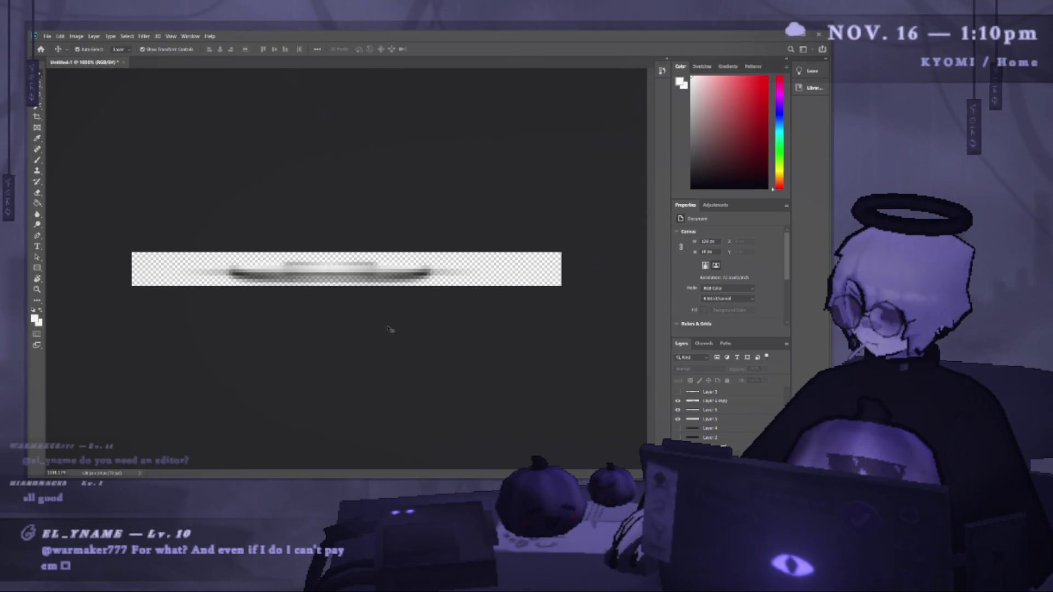
Hide the older streak layers, including Layer 5, after briefly comparing them.
scroll(335, 298, up, 2)
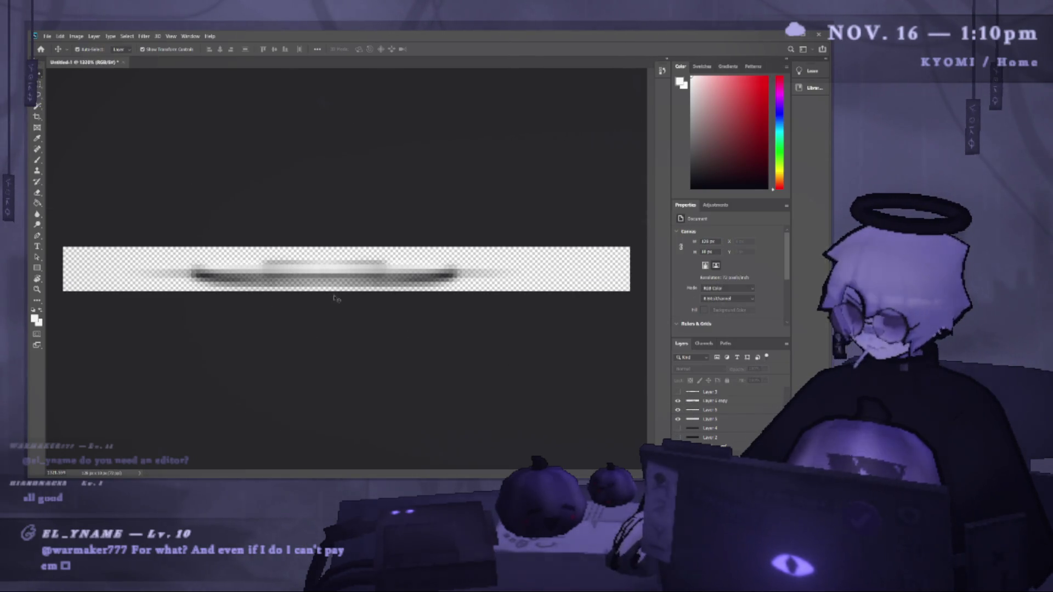
click(678, 410)
click(678, 410)
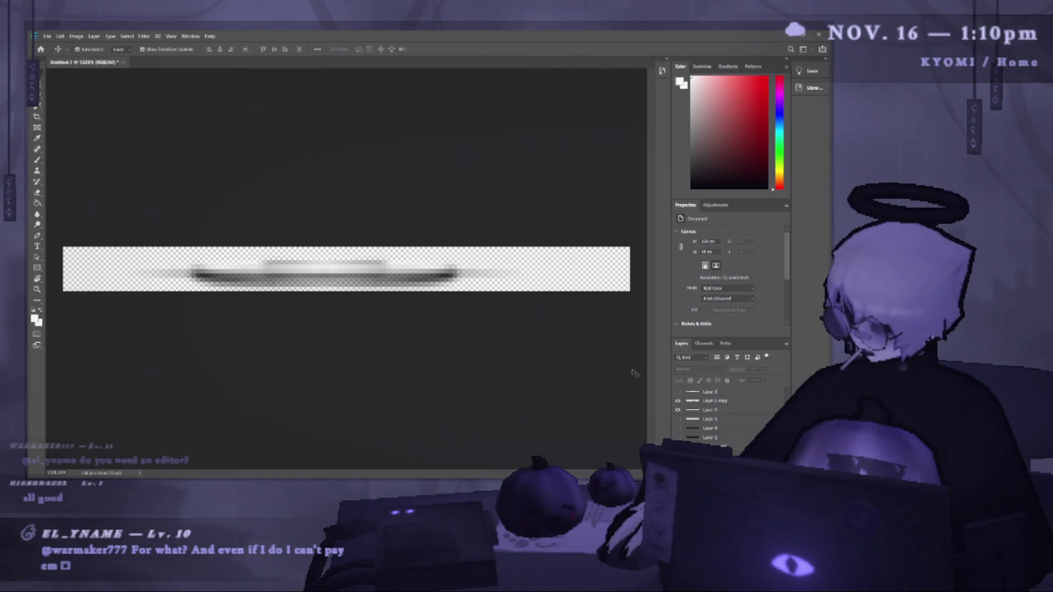
click(678, 410)
click(678, 400)
Paint a soft white streak on a new layer, checking it against the black background.
key(b)
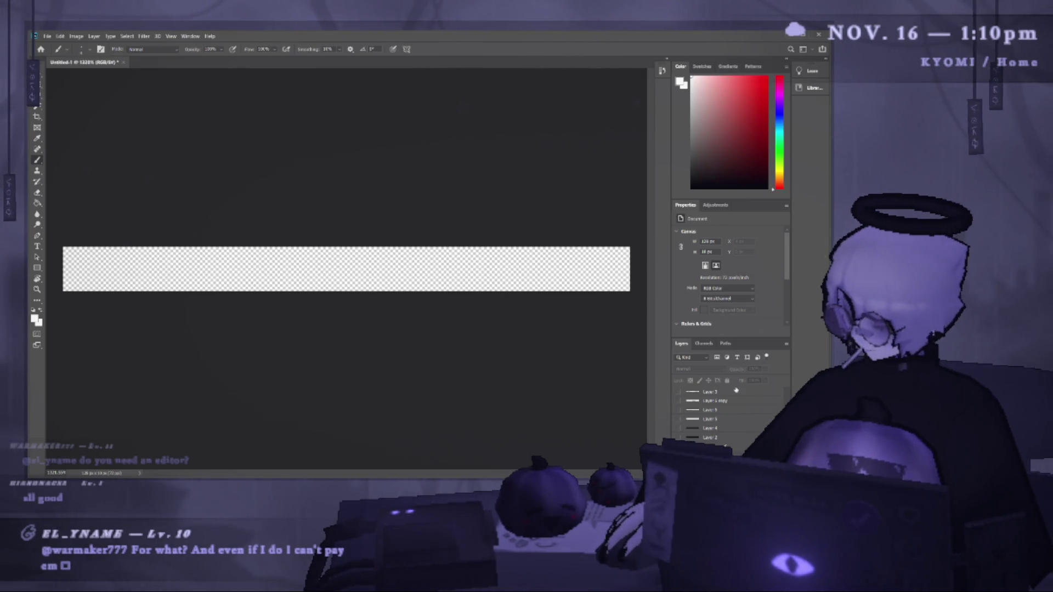
key(ctrl+shift+alt+n)
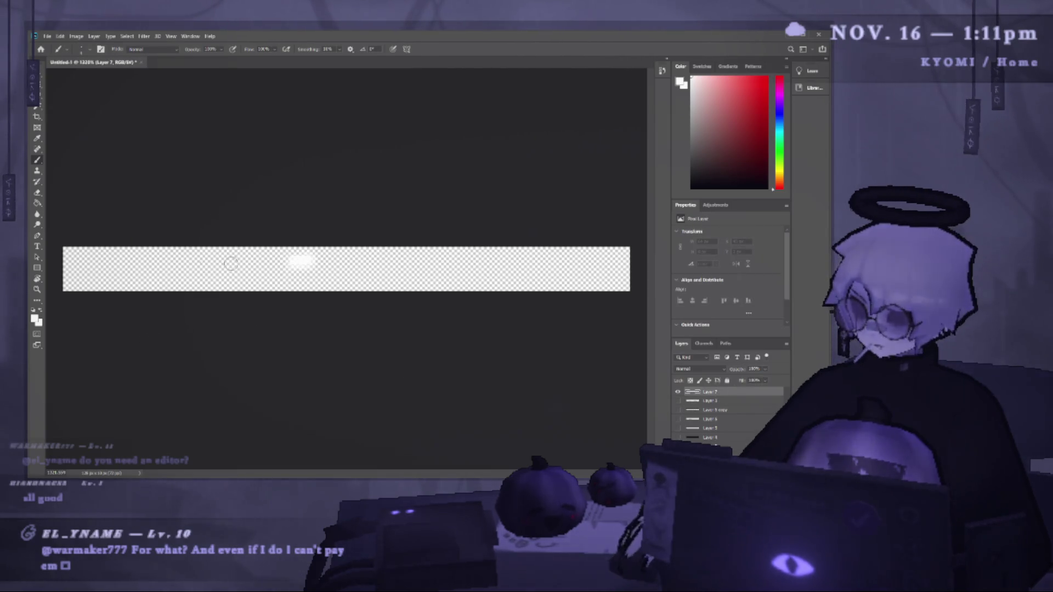
drag(96, 267, 454, 275)
key(ctrl+z)
key(ctrl+z)
key(ctrl+z)
mouse_move(120, 273)
mouse_down()
mouse_move(536, 268)
mouse_move(134, 274)
mouse_move(274, 273)
mouse_up()
key(ctrl+z)
key(ctrl+z)
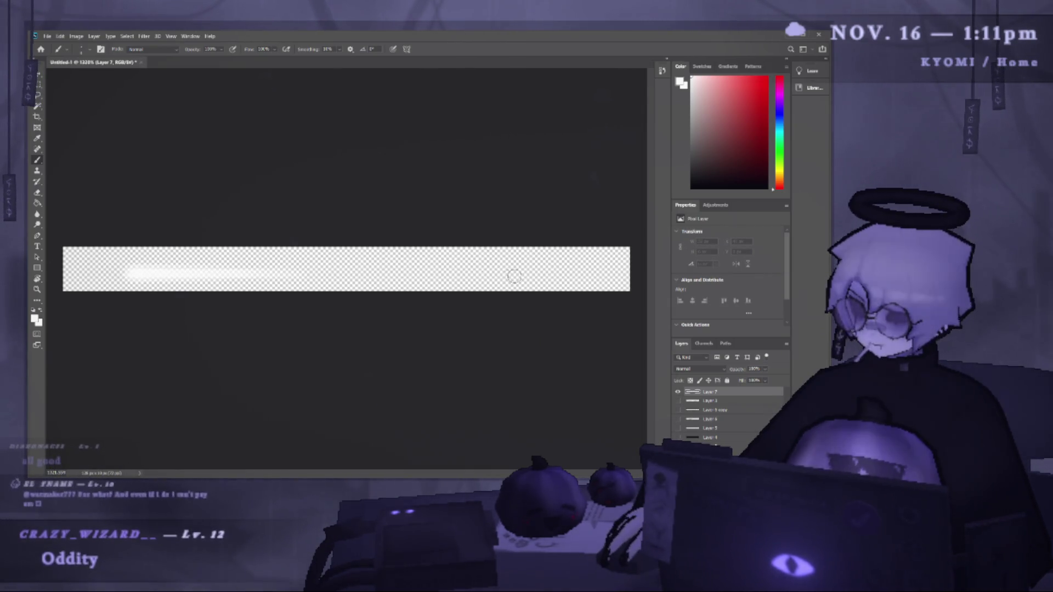
key(ctrl+z)
drag(592, 267, 419, 268)
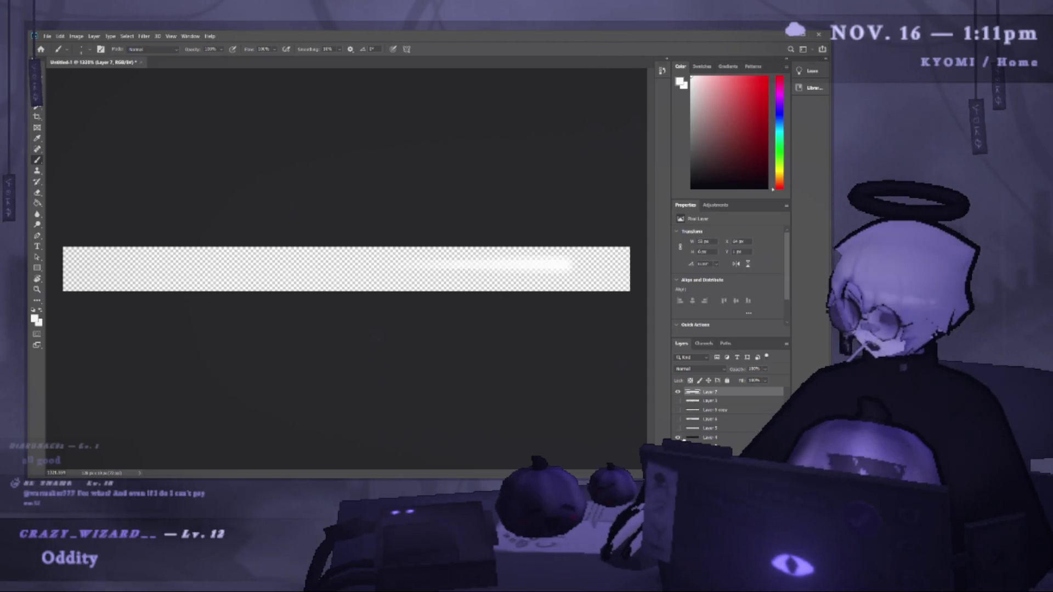
click(678, 437)
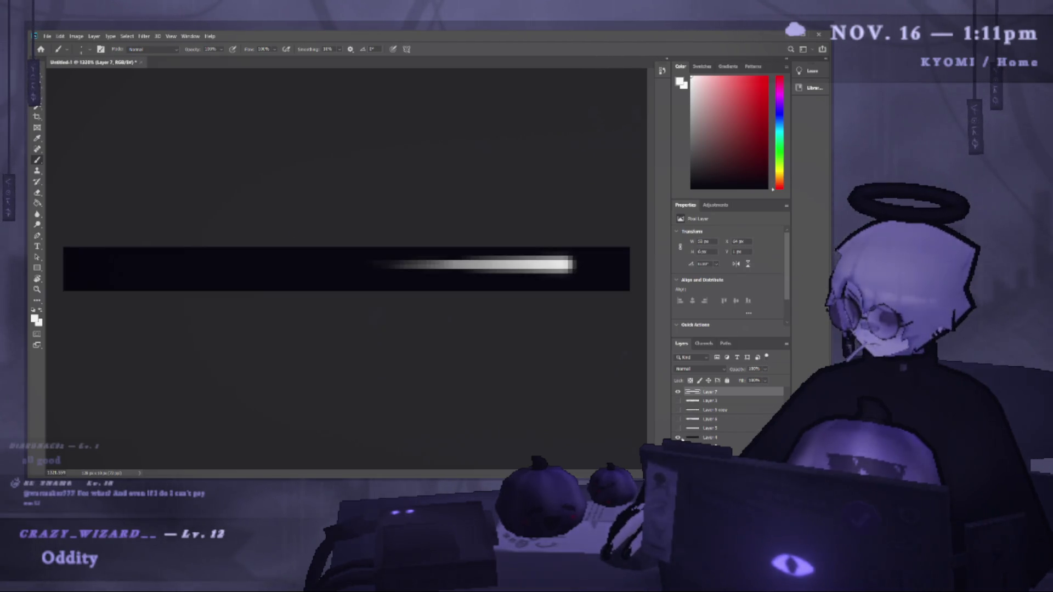
click(676, 392)
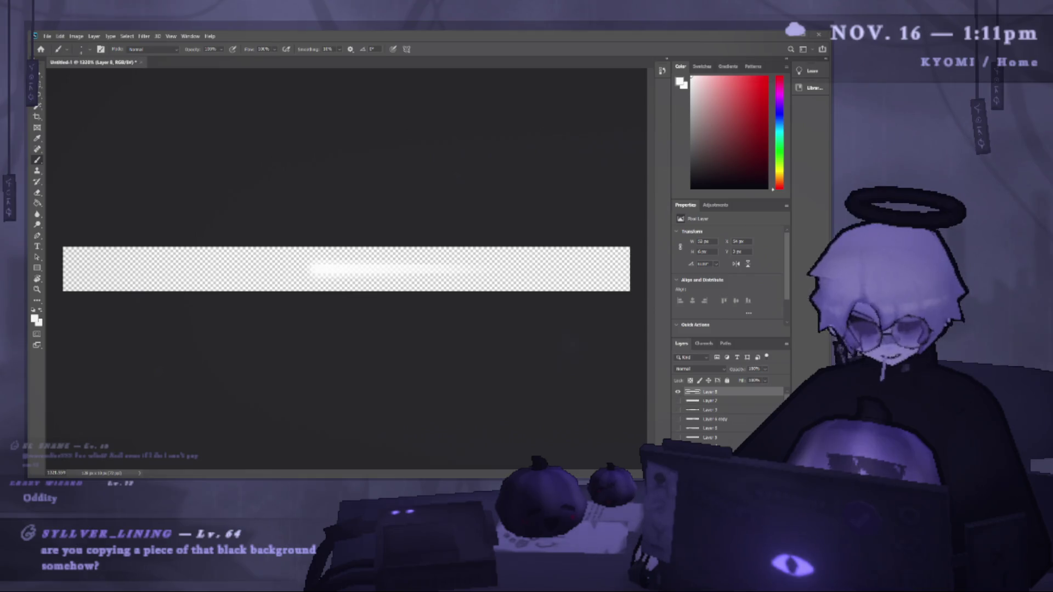
Move the white streak left with Free Transform so it sits centred along the bar.
scroll(729, 417, down, 1)
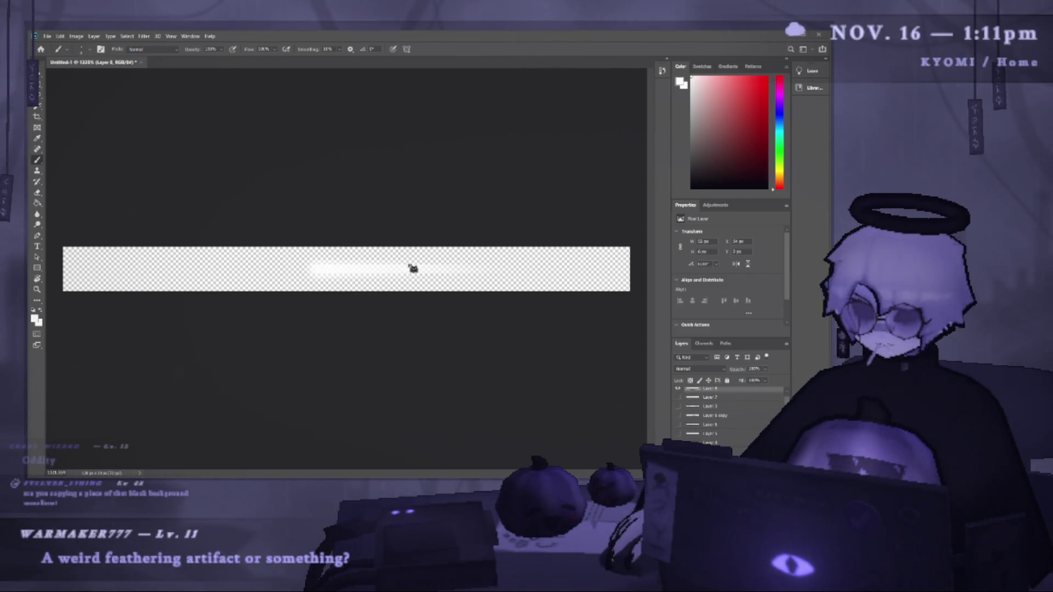
key(m)
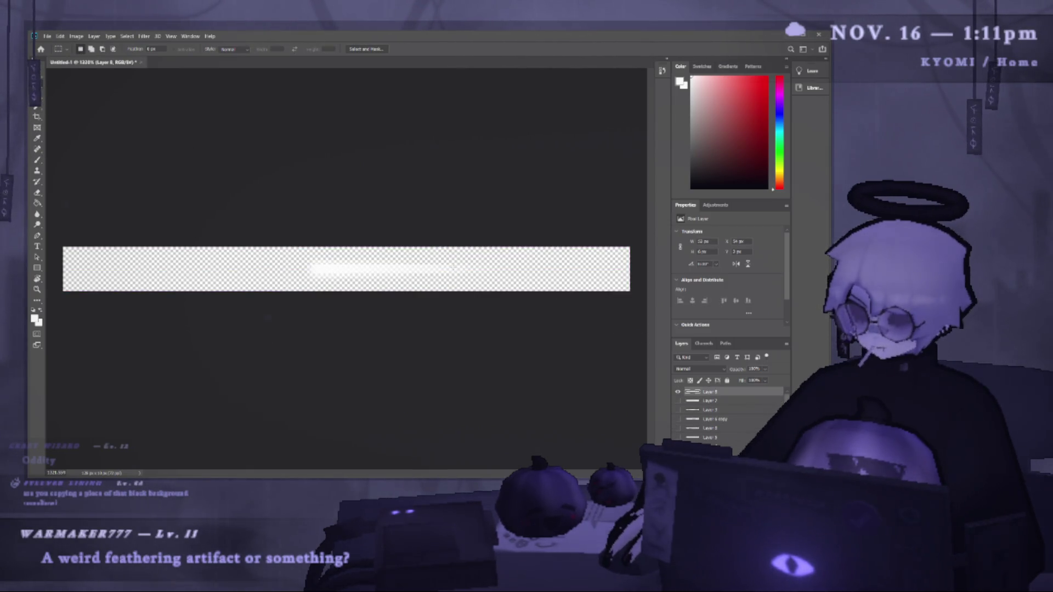
key(v)
key(ctrl+t)
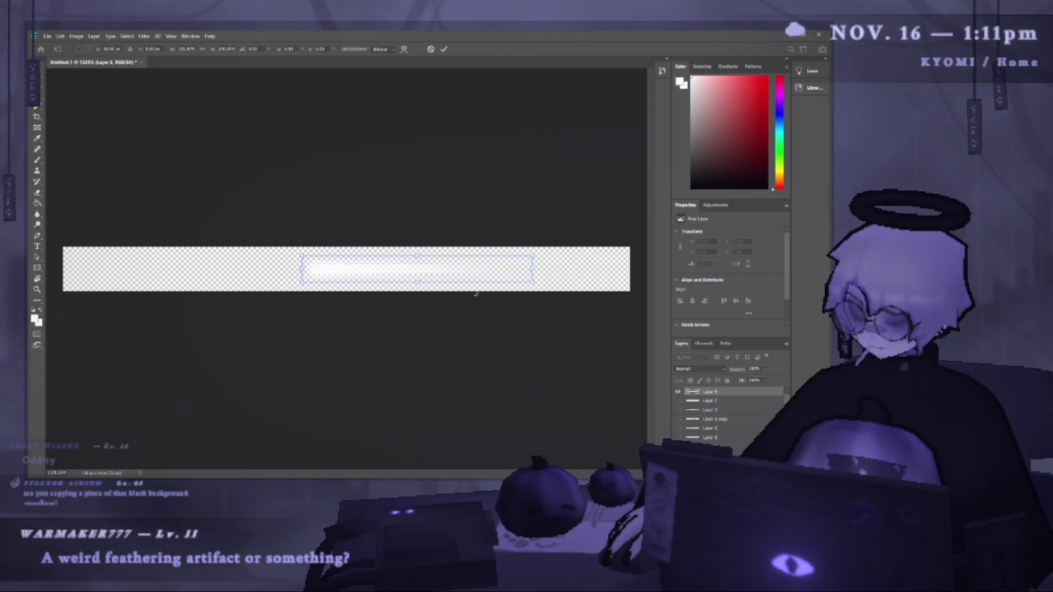
click(428, 50)
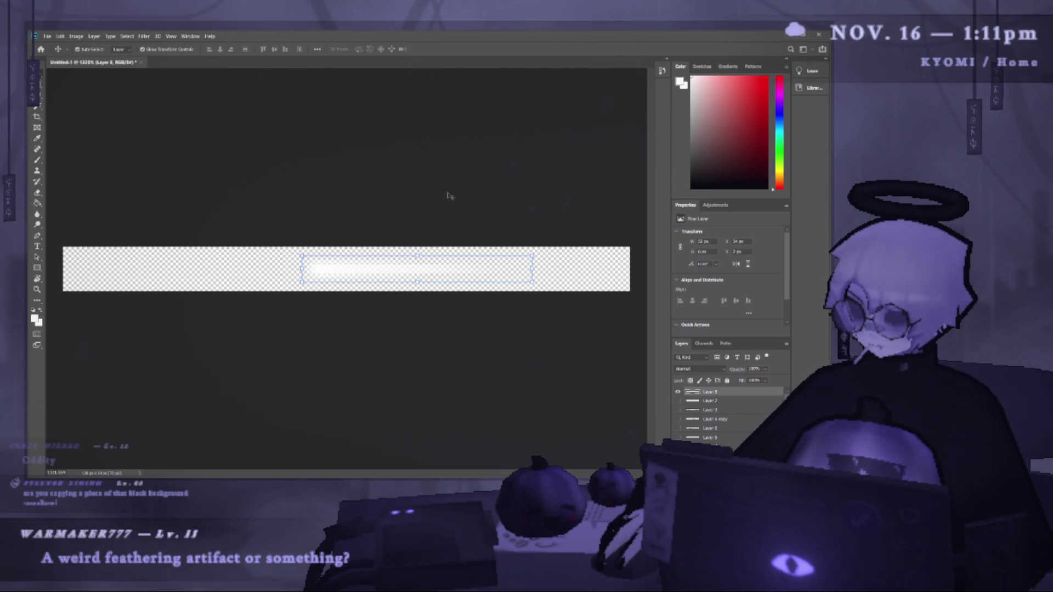
Delete Layer 7 and the older layers below it, then duplicate the white streak layer.
click(692, 401)
shift+click(709, 433)
key(Delete)
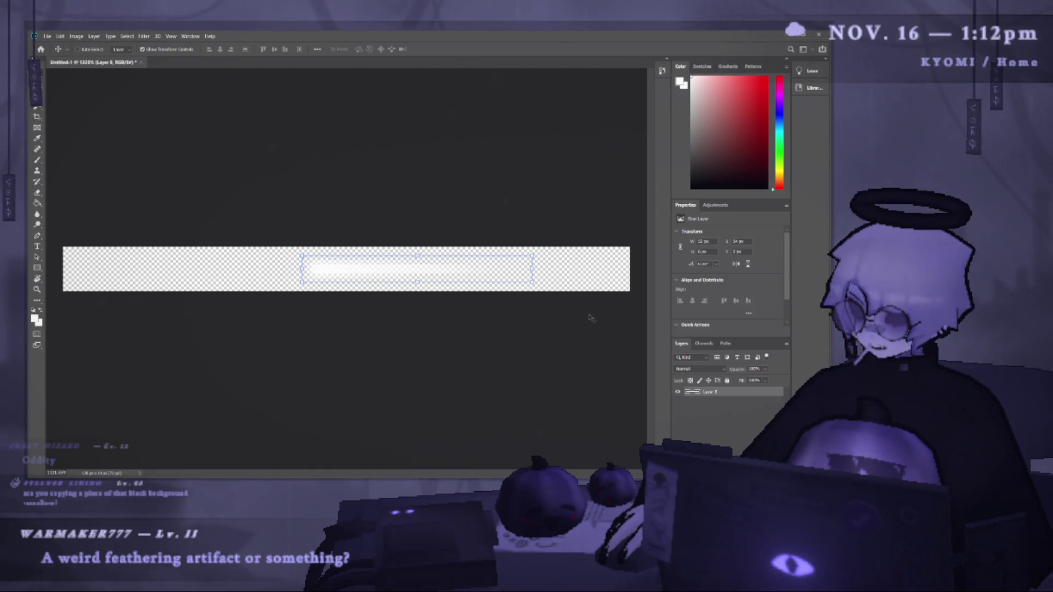
key(ctrl+t)
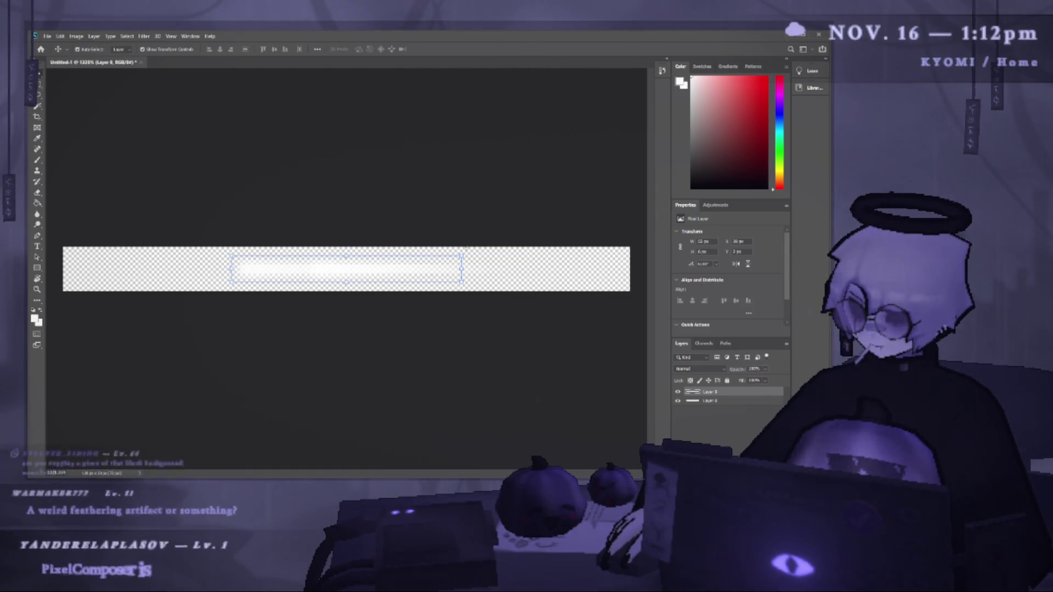
Mirror the copied streak horizontally with Free Transform, undoing an accidental rotation.
drag(249, 80, 235, 86)
key(ctrl+z)
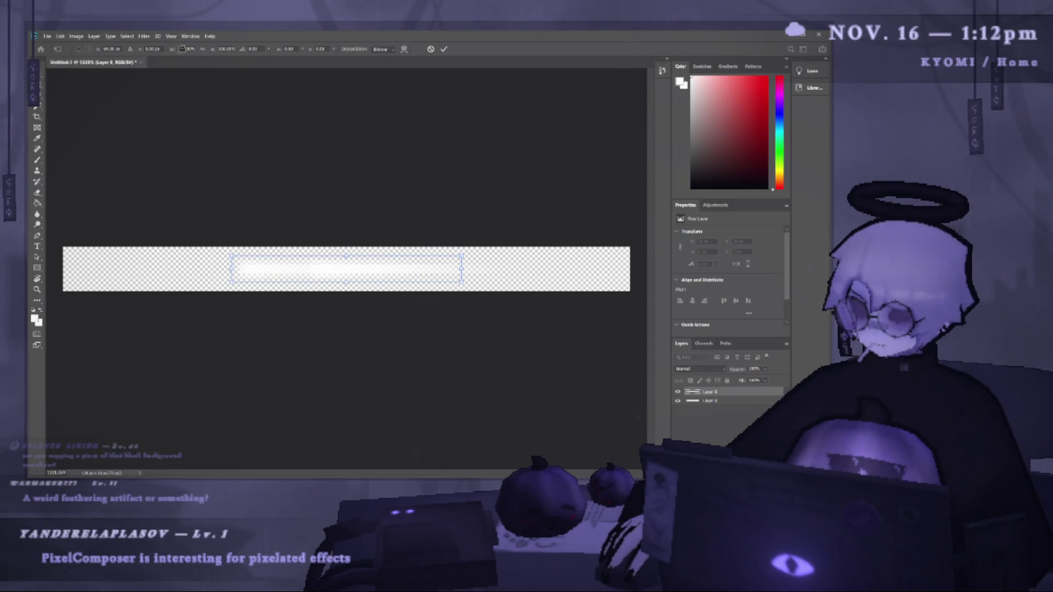
drag(186, 48, 187, 48)
click(445, 49)
Fill the empty strip layer near-black, move the mirrored half left, and merge both streak layers.
key(g)
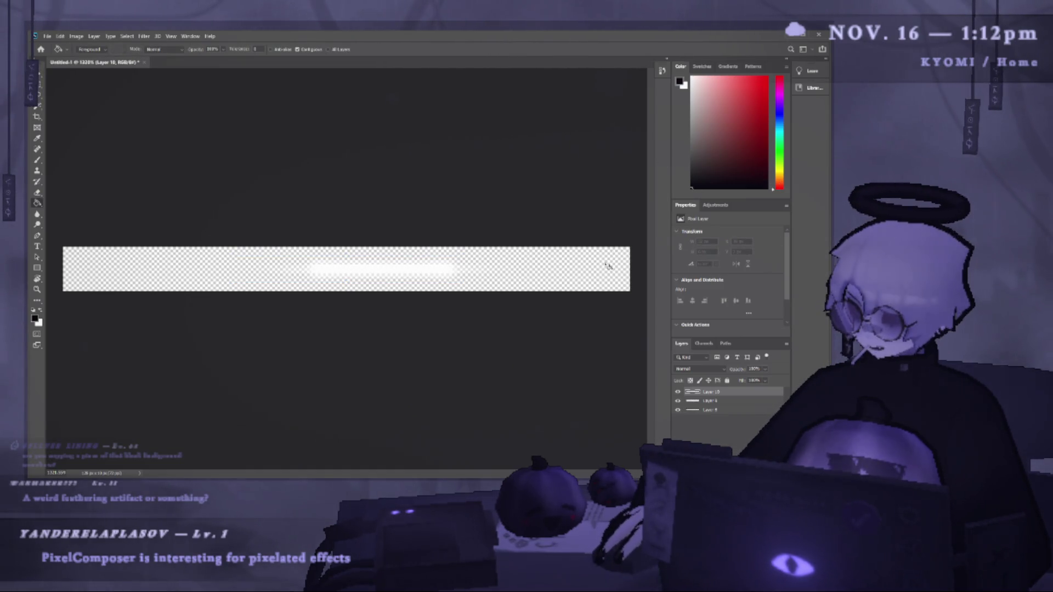
click(608, 266)
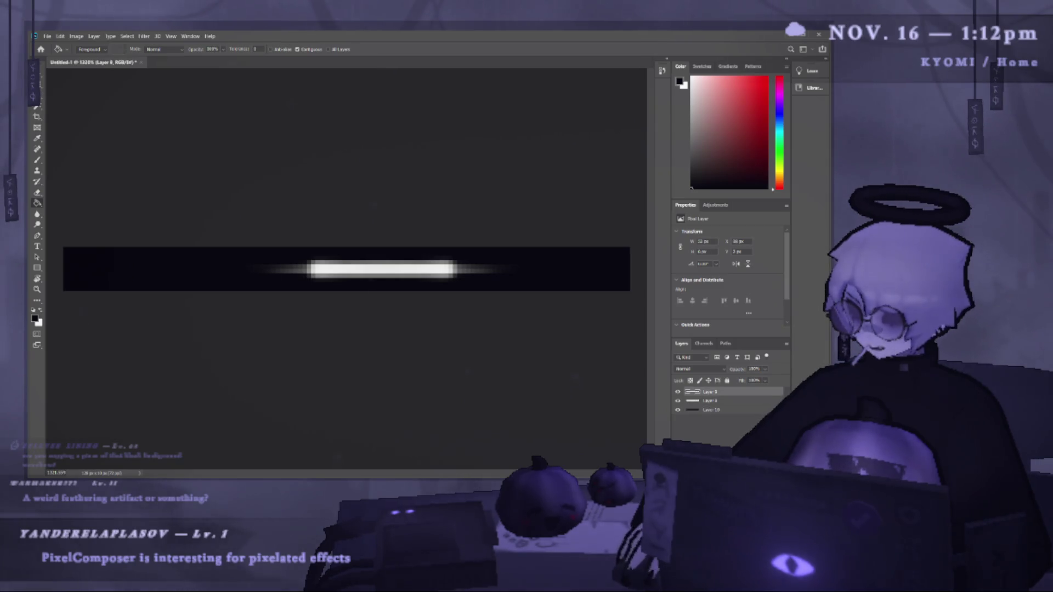
key(v)
drag(373, 268, 244, 273)
shift+click(736, 401)
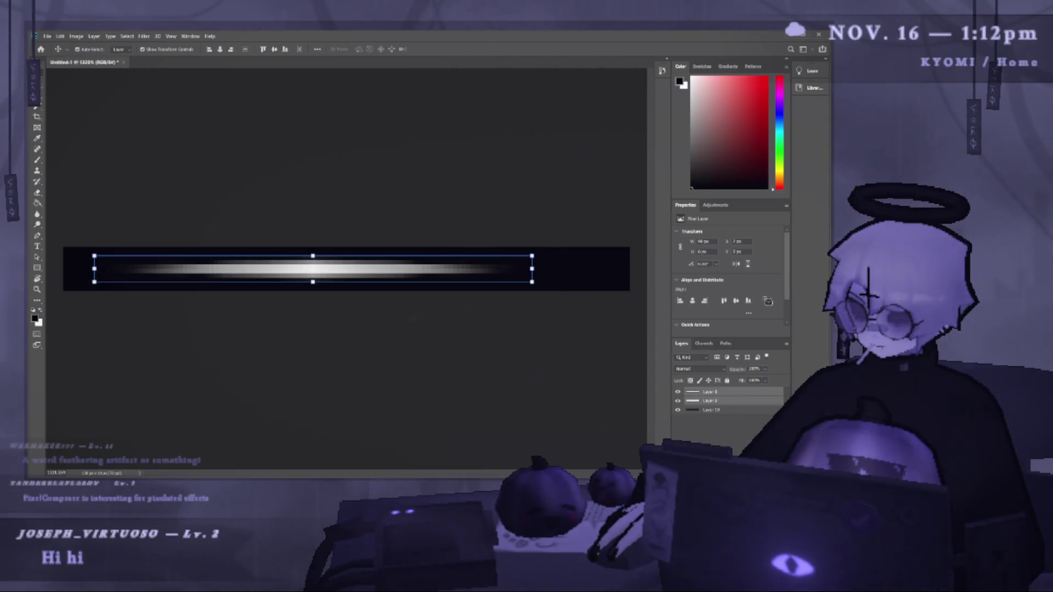
key(ctrl+e)
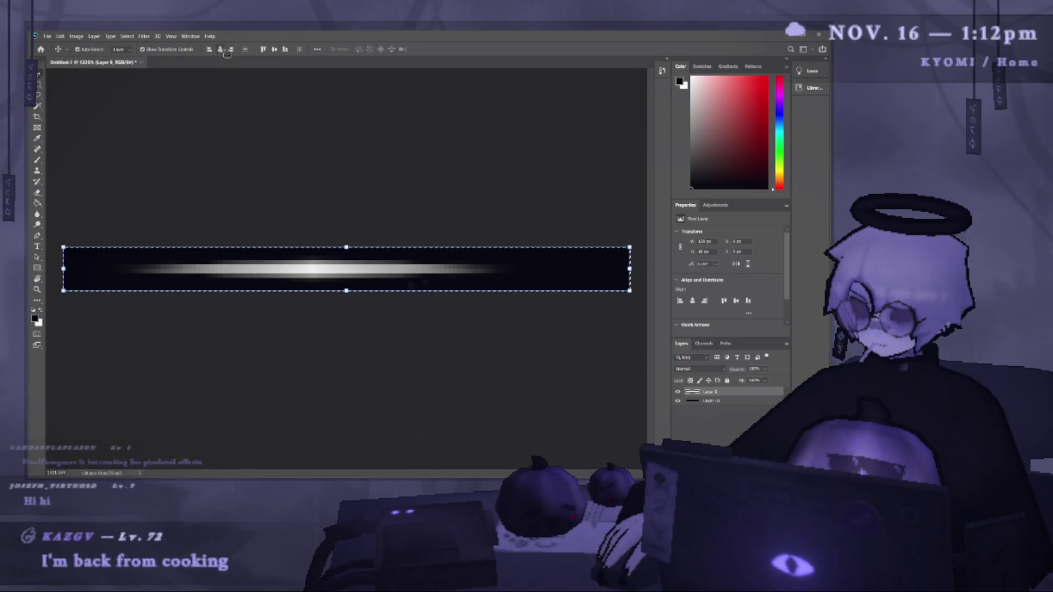
click(361, 174)
scroll(360, 174, down, 2)
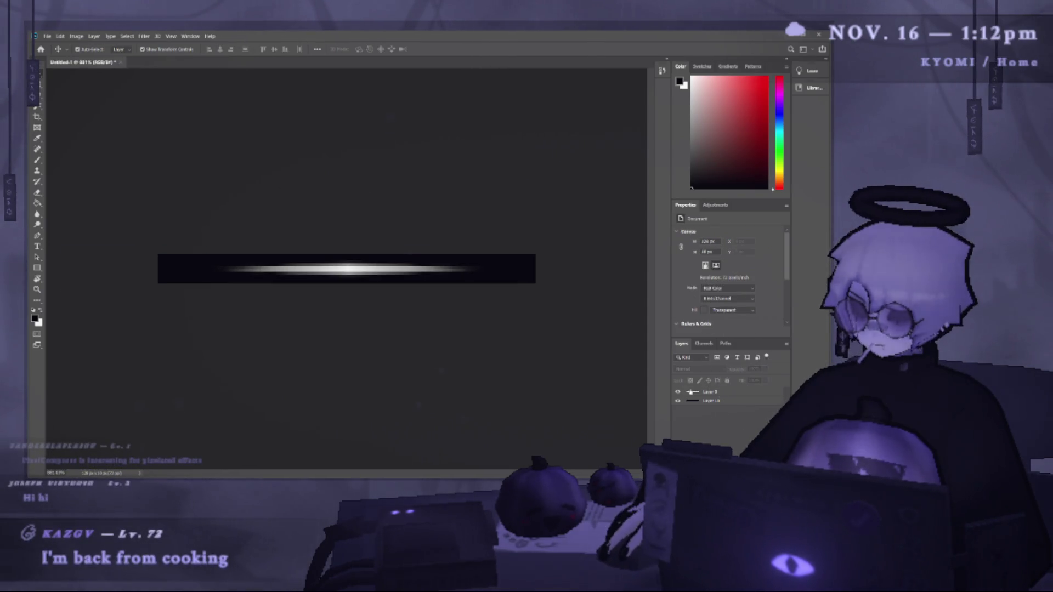
Stretch the merged glow layer to span nearly the full bar, then hide the black background layer.
click(678, 401)
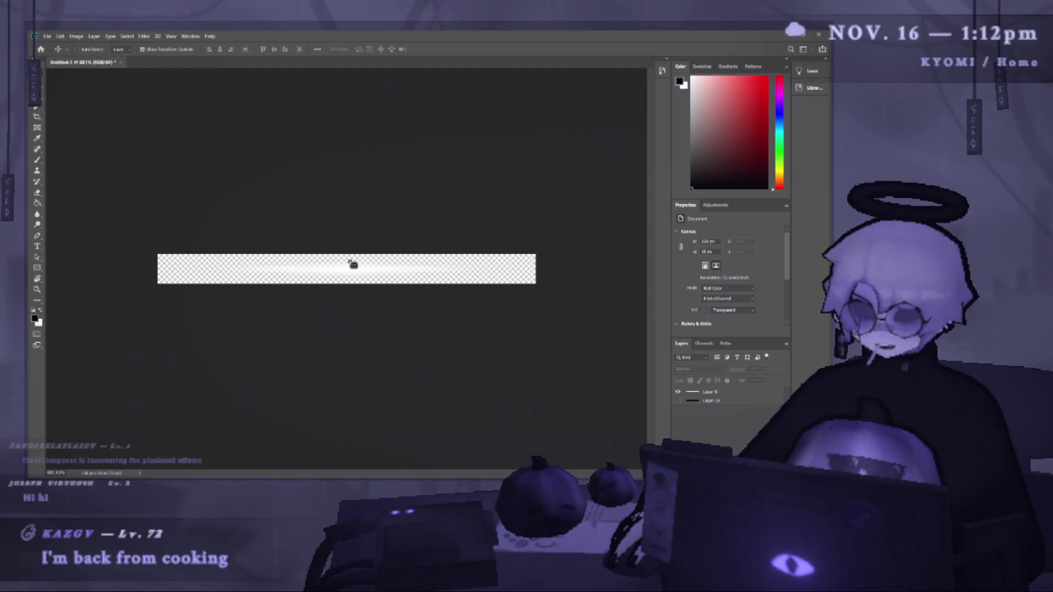
click(676, 402)
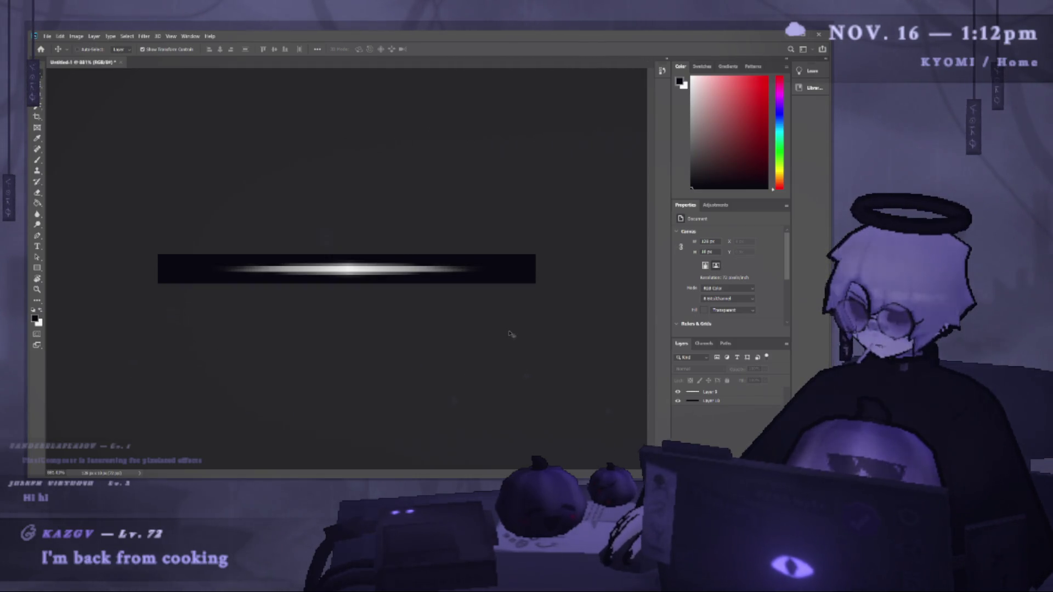
click(710, 392)
key(ctrl+t)
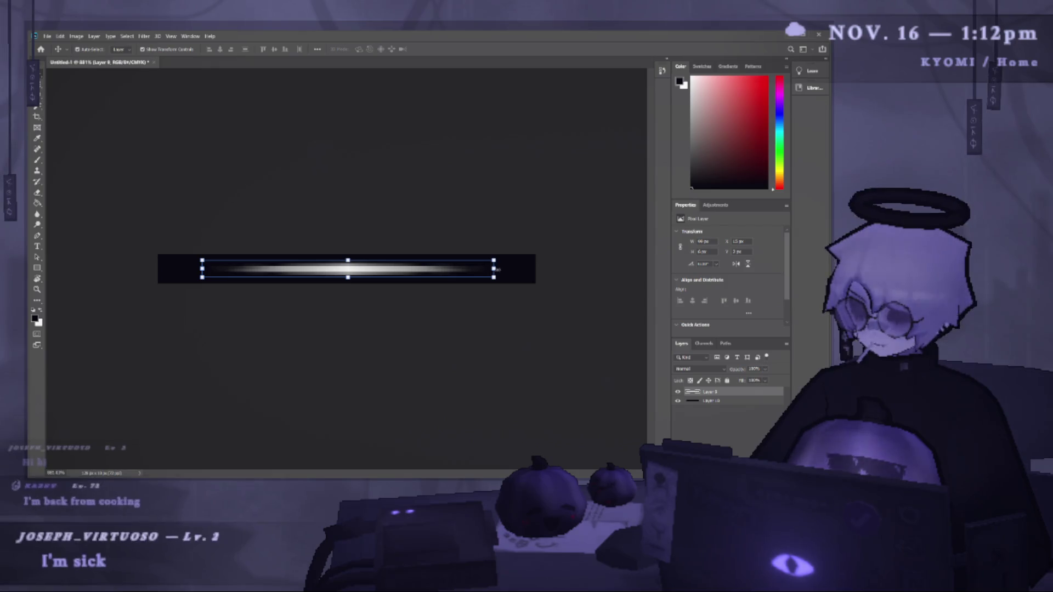
drag(492, 269, 517, 273)
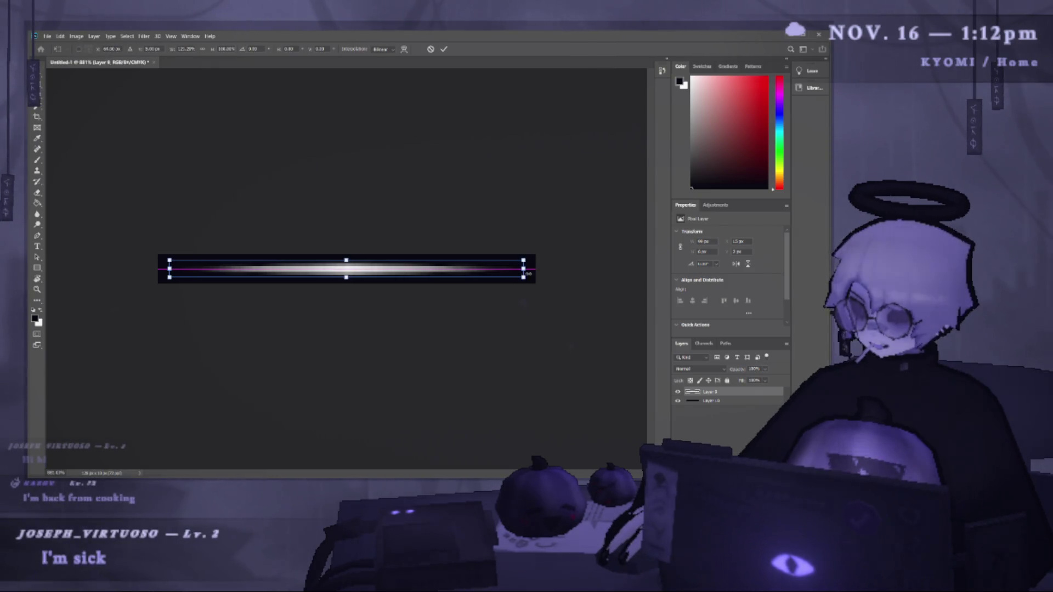
click(445, 49)
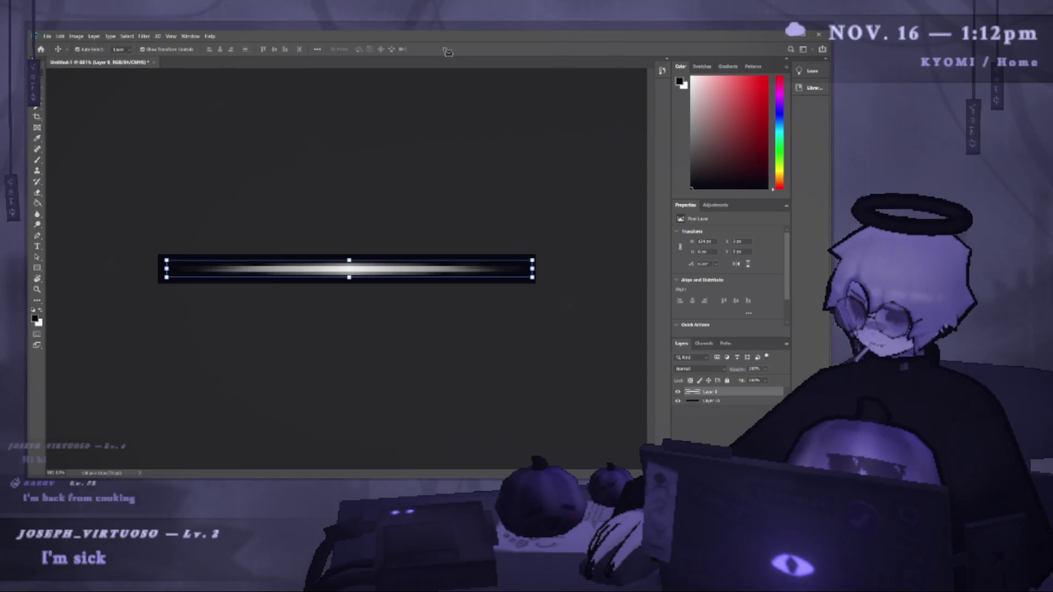
click(678, 400)
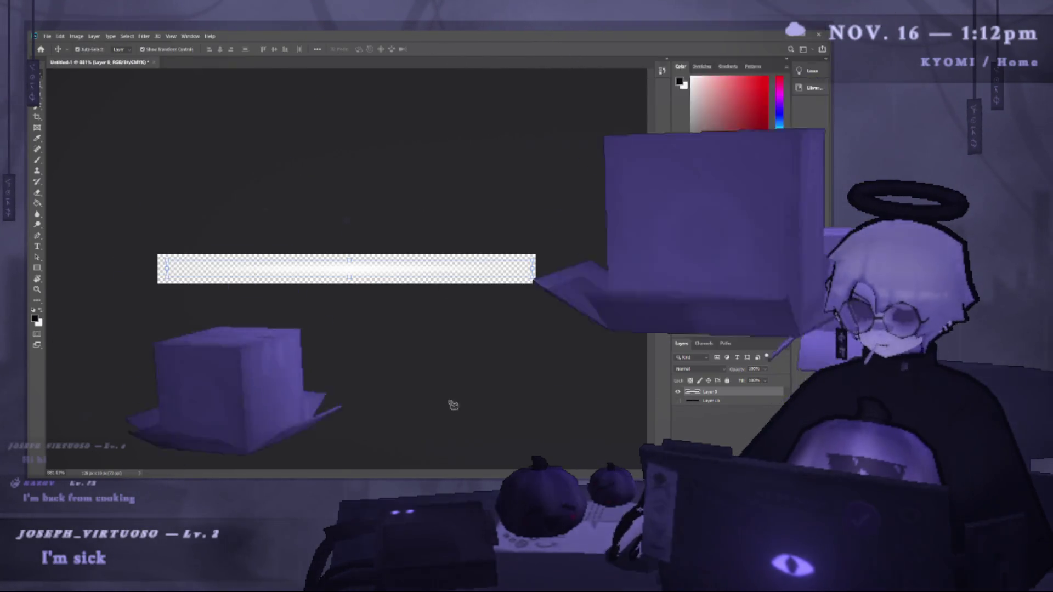
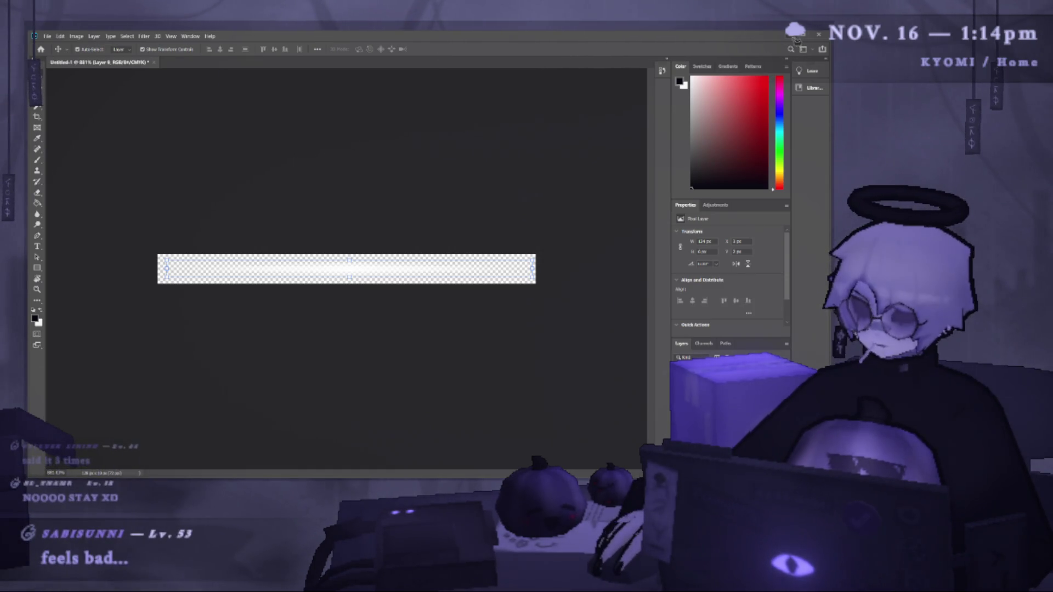
Leave the Photoshop gradient bar document and bring the Unity editor with its Game view forward.
key(alt+Tab)
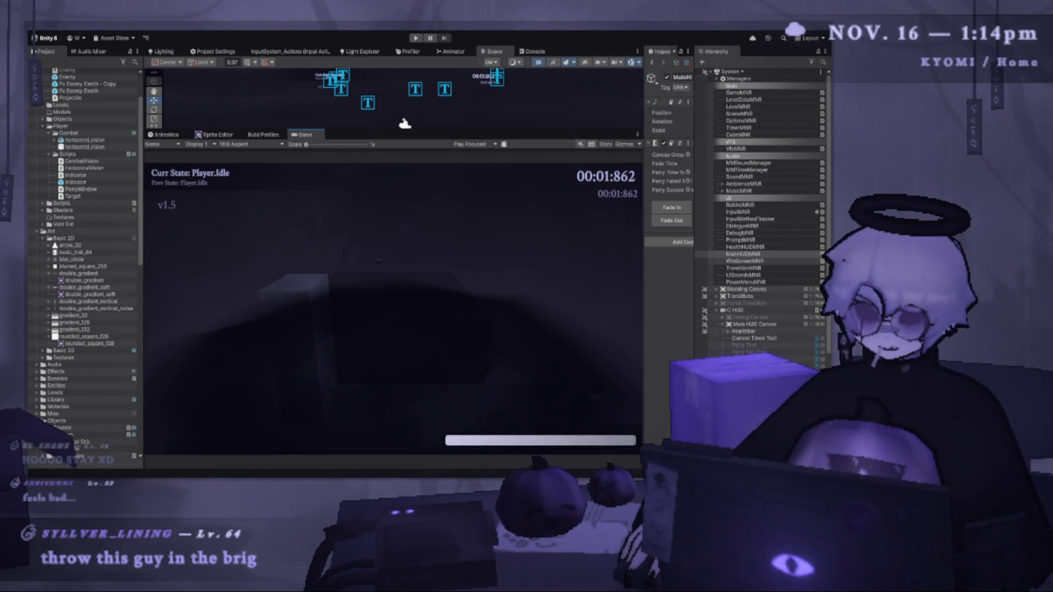
key(alt+Tab)
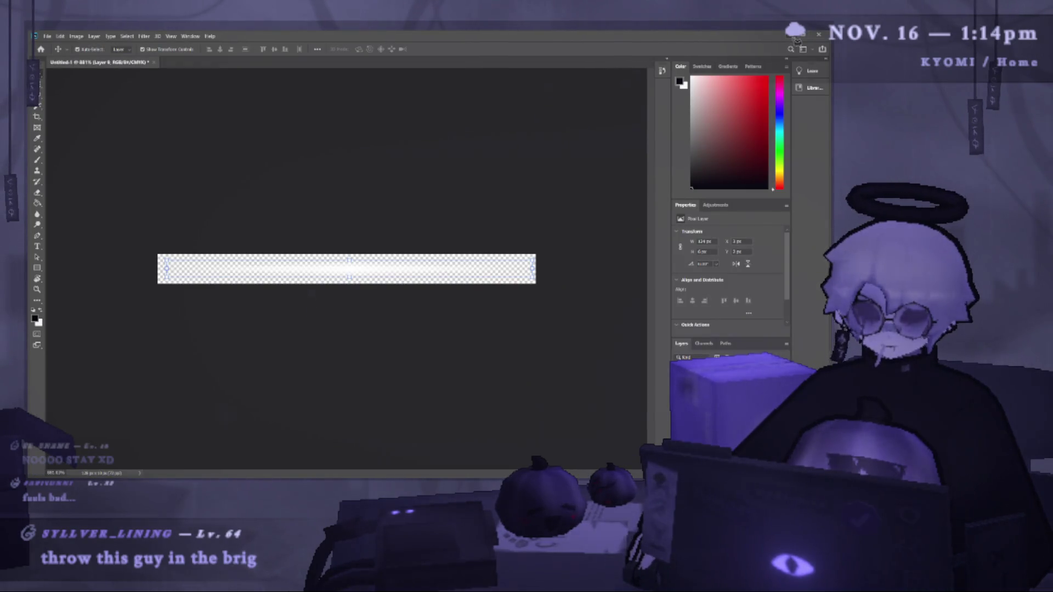
key(alt+Tab)
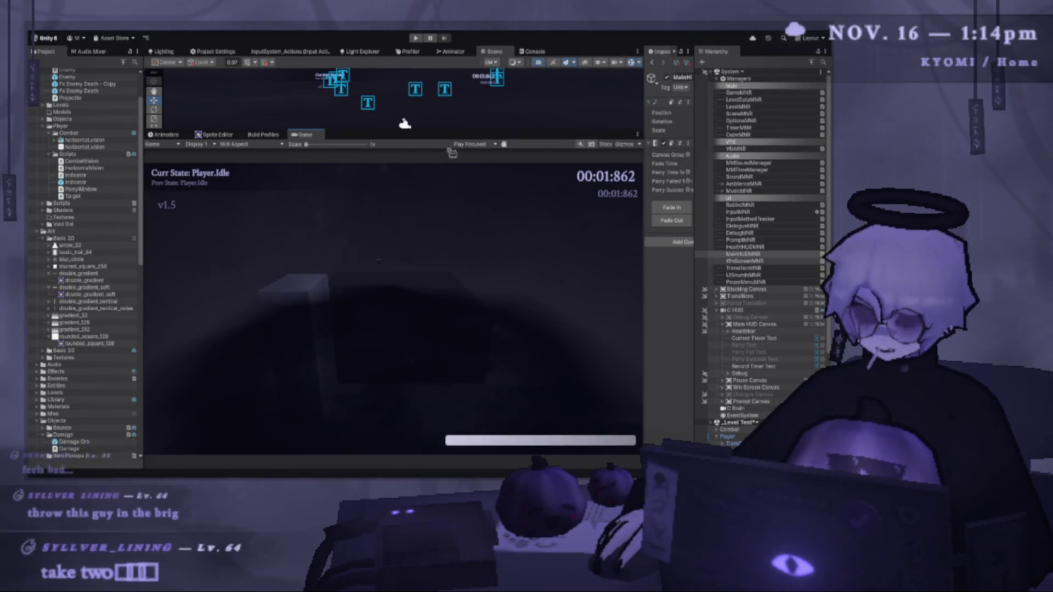
Resize the panels for a taller Game view and a wider Inspector with a narrower Hierarchy.
mouse_move(437, 130)
mouse_down()
mouse_move(427, 192)
mouse_move(383, 138)
mouse_move(381, 112)
mouse_up()
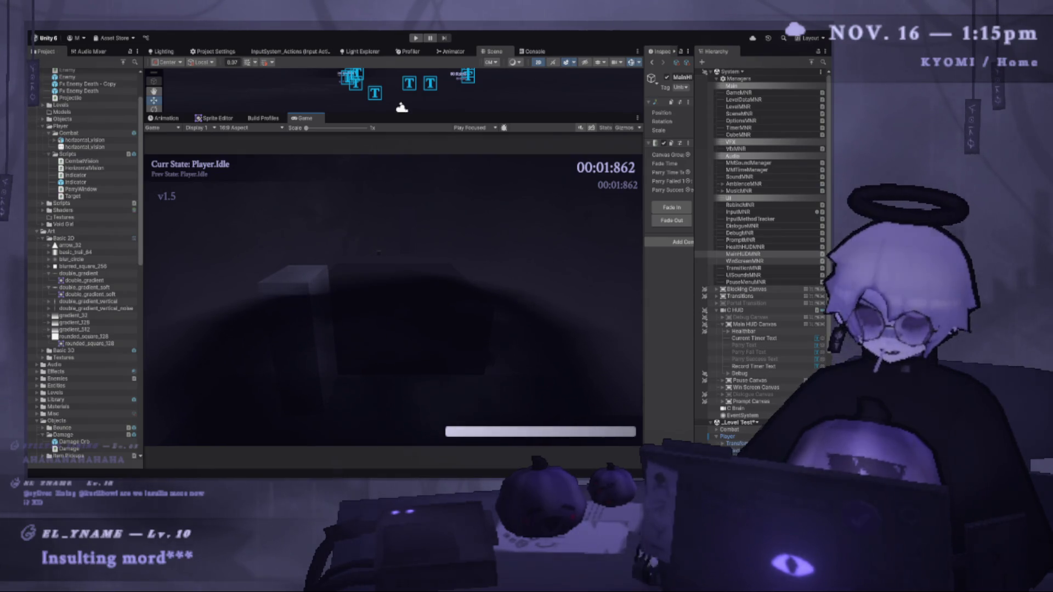
drag(384, 113, 384, 217)
drag(263, 217, 264, 156)
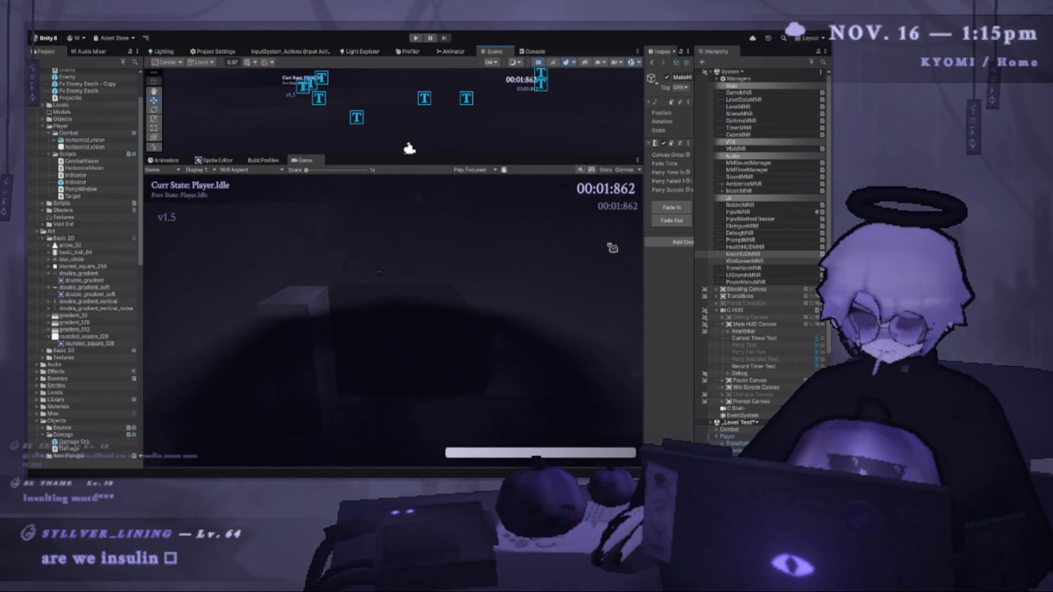
drag(642, 307, 594, 307)
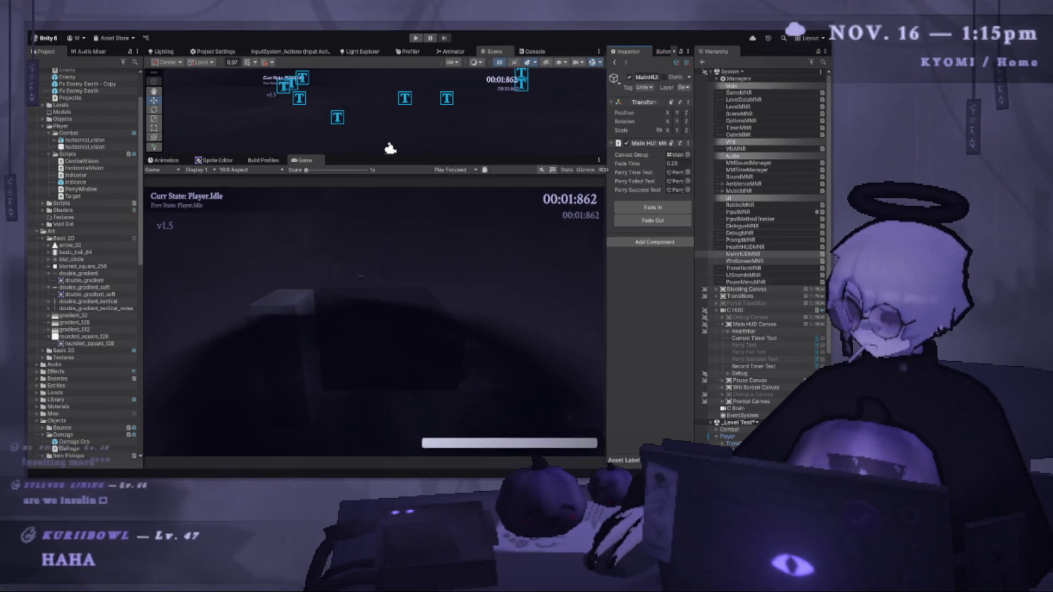
drag(695, 198, 750, 199)
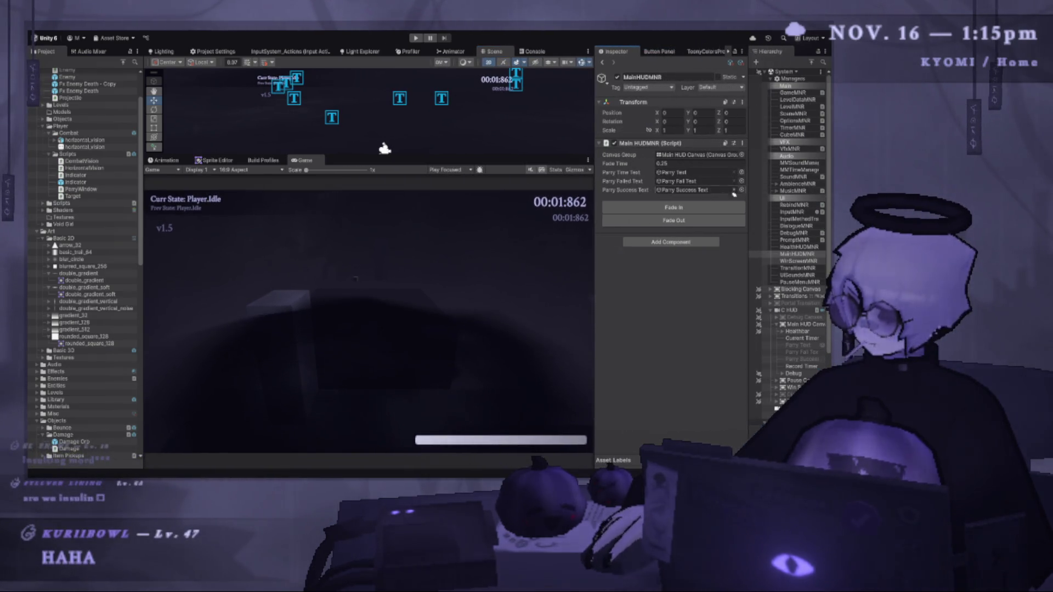
drag(602, 247, 637, 247)
Enlarge and pan the Scene view above the Game view, then select the Cube object.
drag(541, 157, 439, 197)
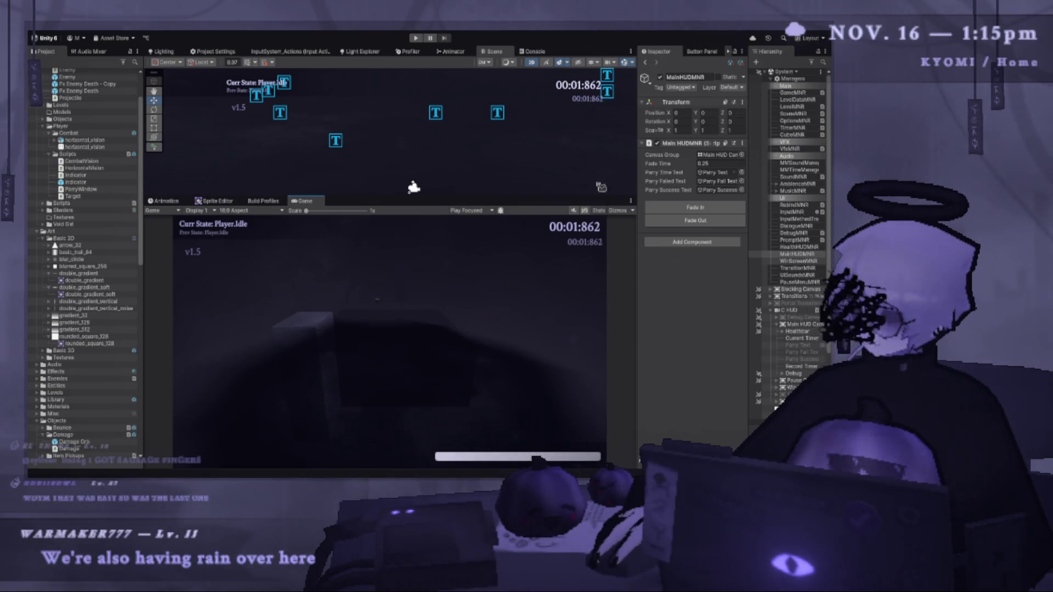
mouse_move(563, 196)
mouse_down()
mouse_move(563, 256)
mouse_move(480, 223)
mouse_up()
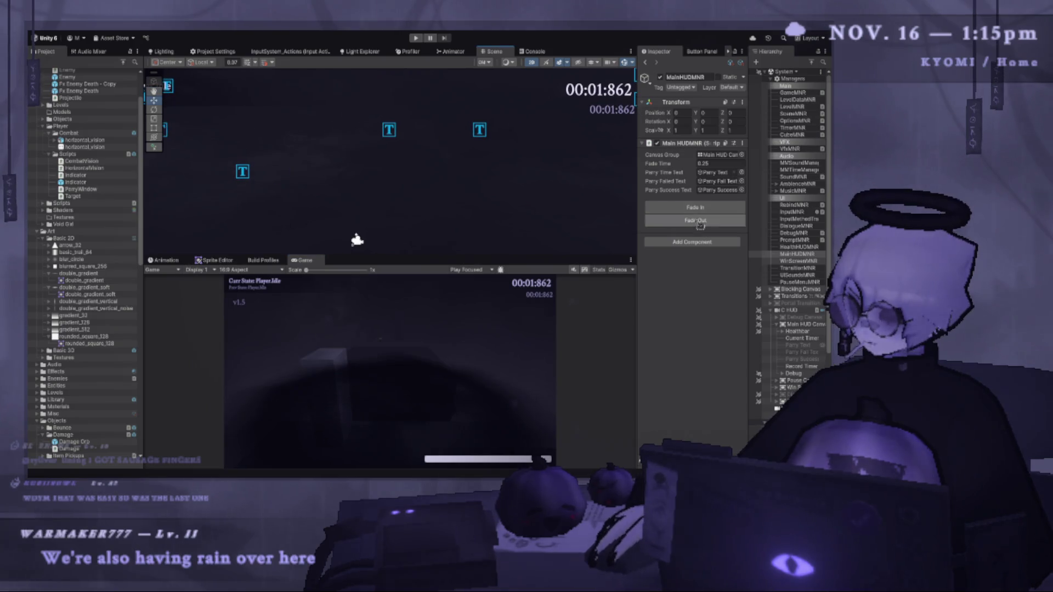
drag(748, 256, 460, 257)
scroll(722, 409, down, 6)
click(711, 402)
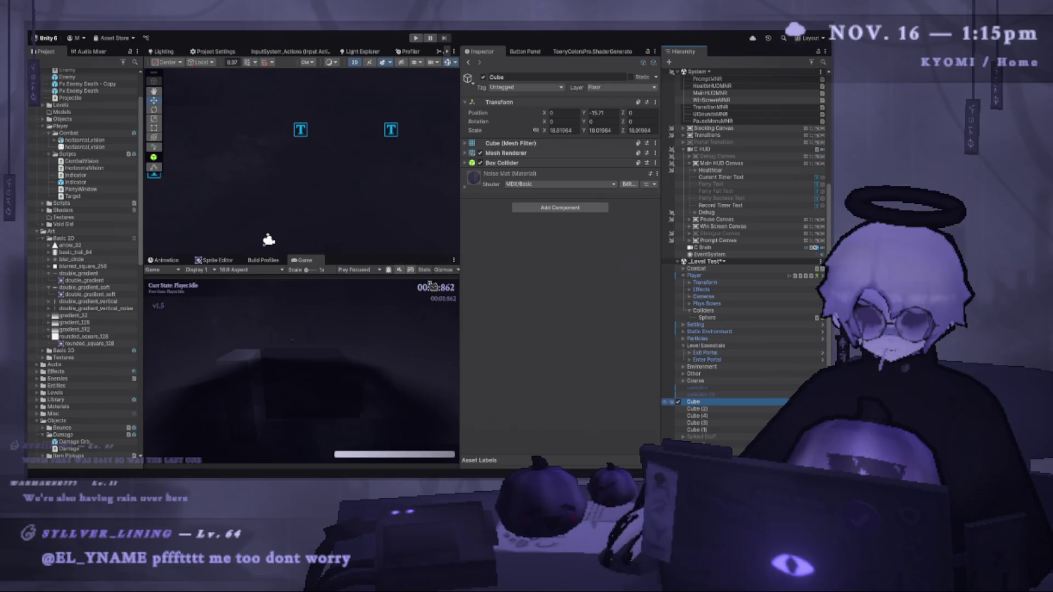
Add an empty GameObject under Cube, move it to the scene root above Cube, and switch to Photoshop.
key(alt+shift+n)
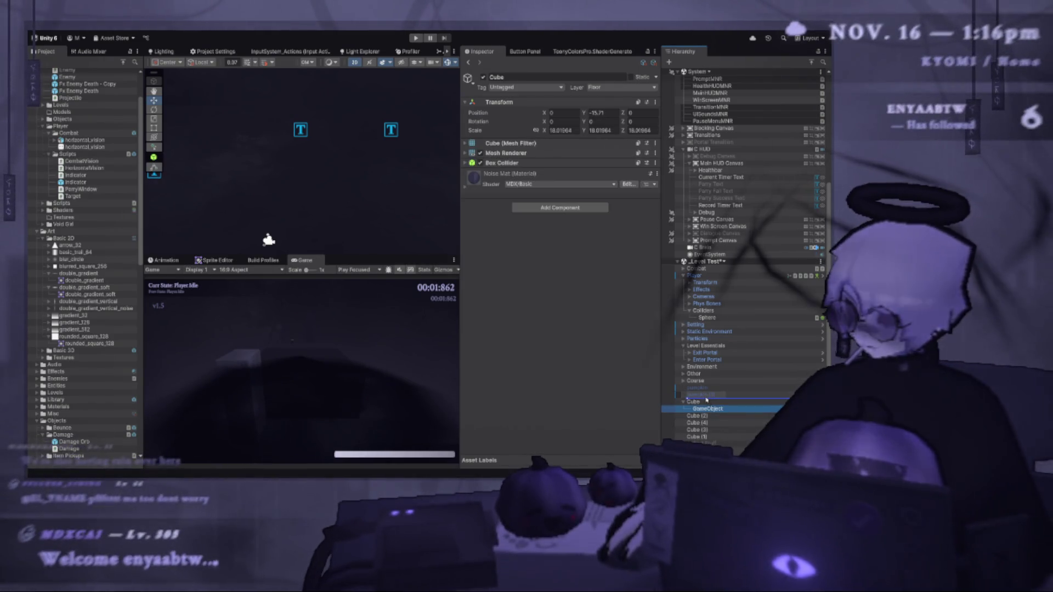
drag(707, 408, 699, 398)
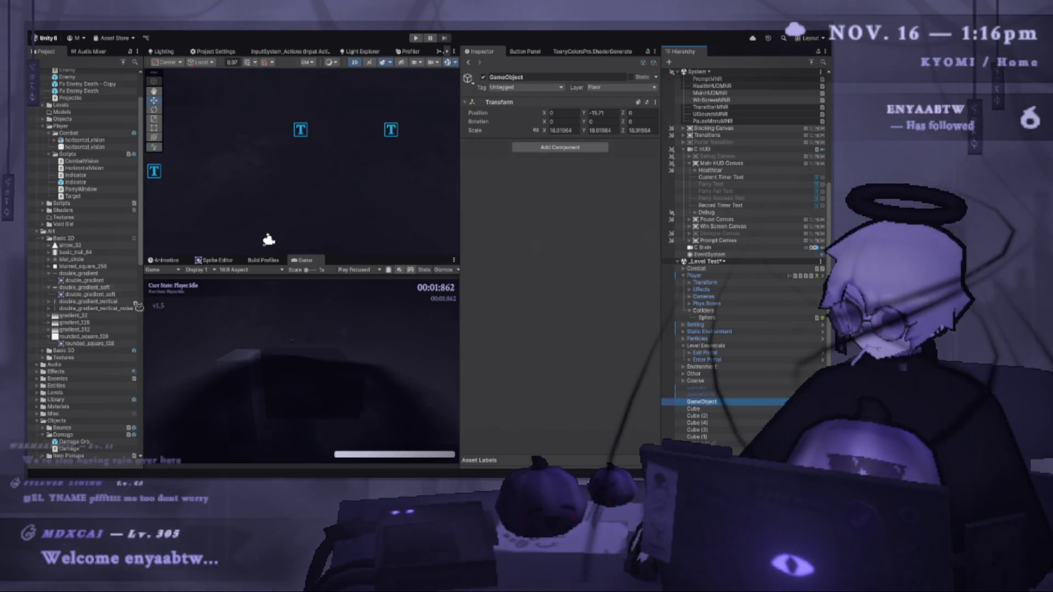
key(alt+Tab)
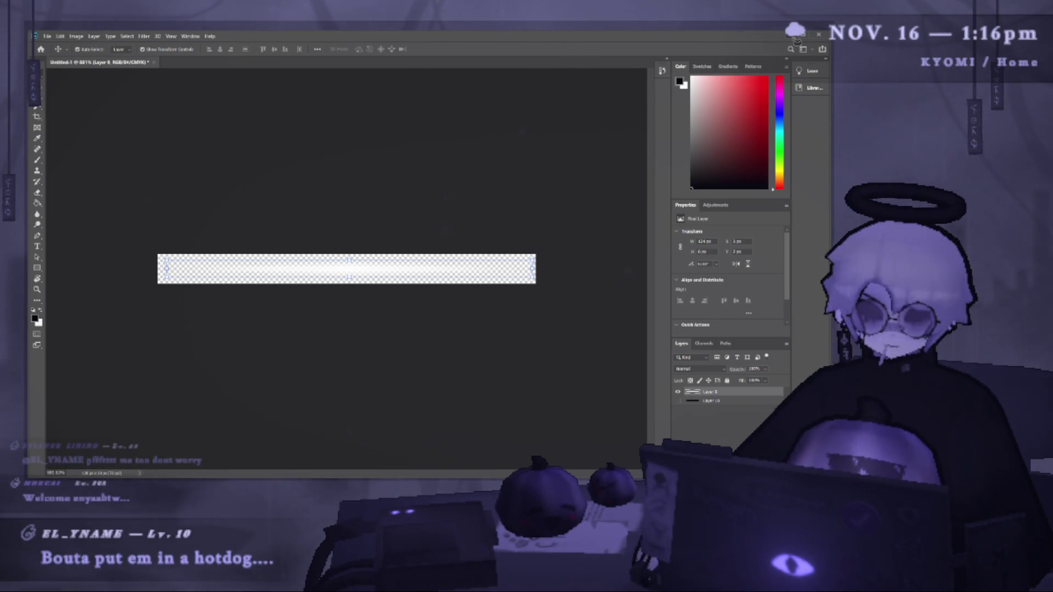
Glance between Photoshop and Unity, settle on the Unity editor, and widen the Hierarchy list.
key(alt+Tab)
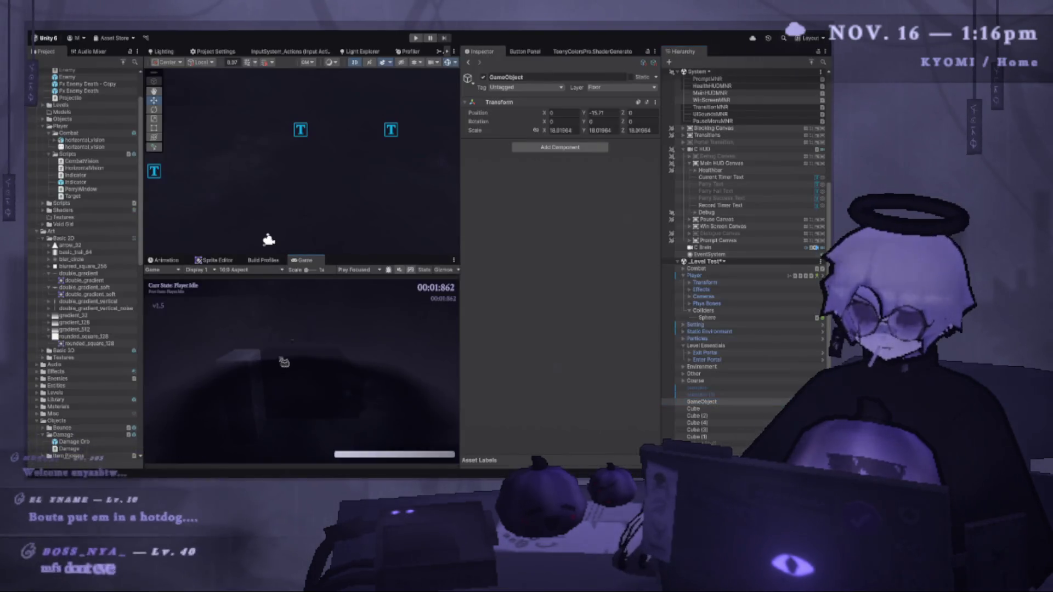
key(alt+Tab)
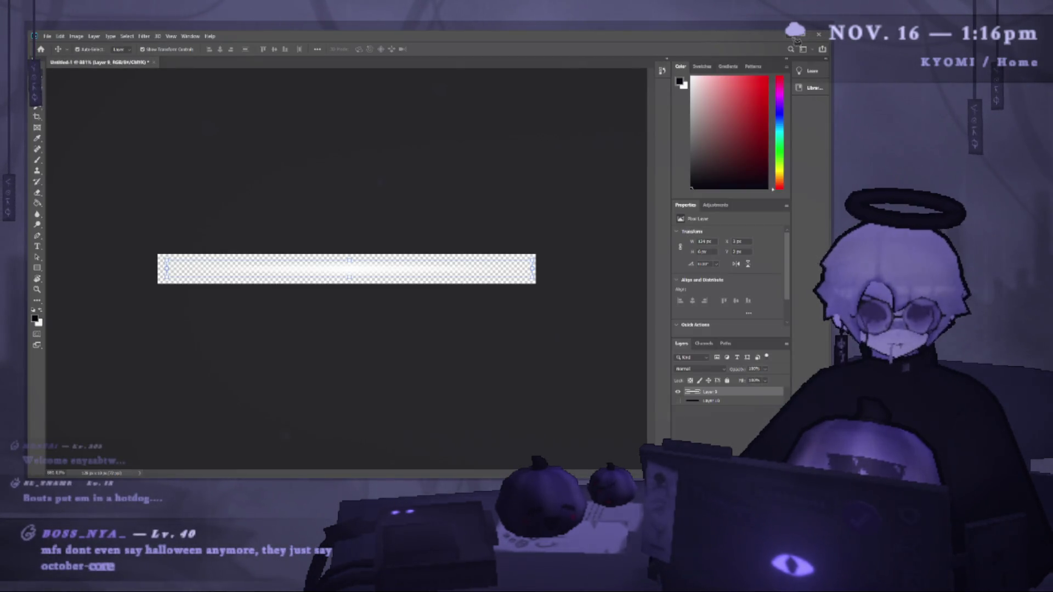
key(alt+Tab)
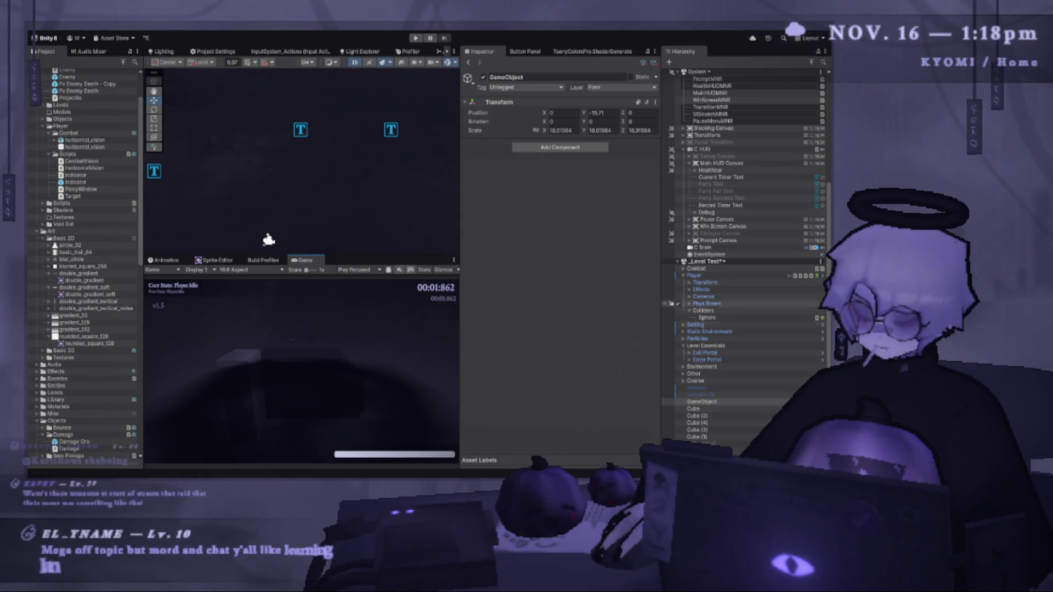
drag(661, 318, 550, 318)
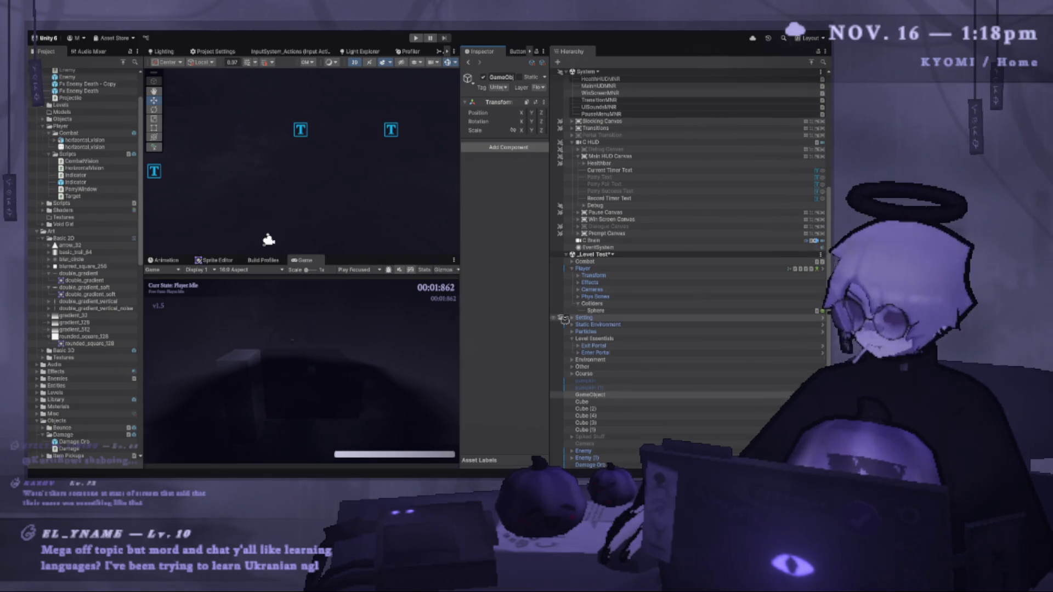
Tidy the Project window by collapsing the Basic 2D and Art folders.
scroll(564, 319, down, 1)
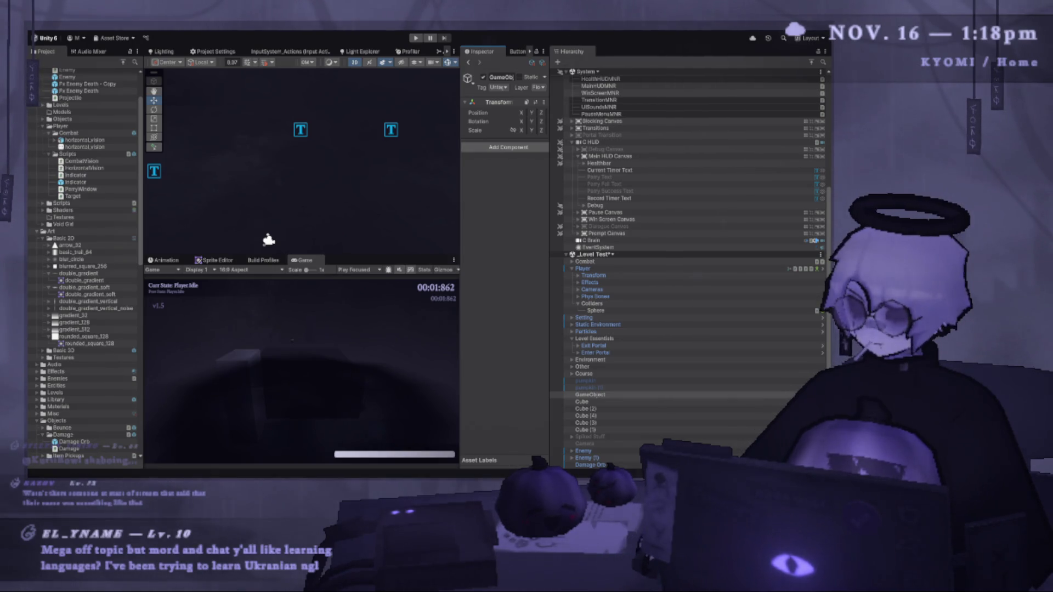
click(53, 414)
click(72, 239)
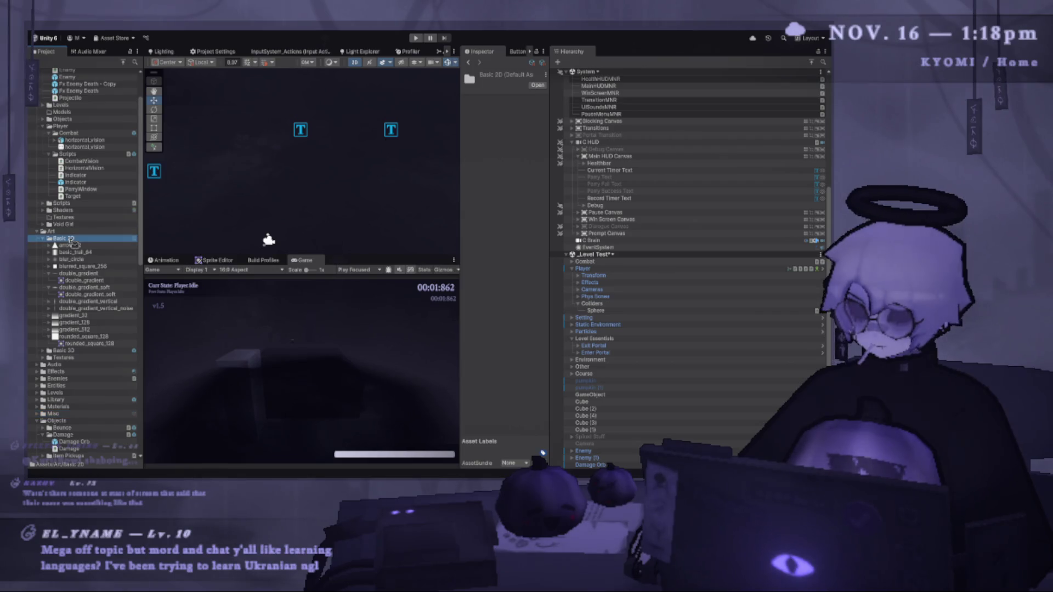
click(43, 239)
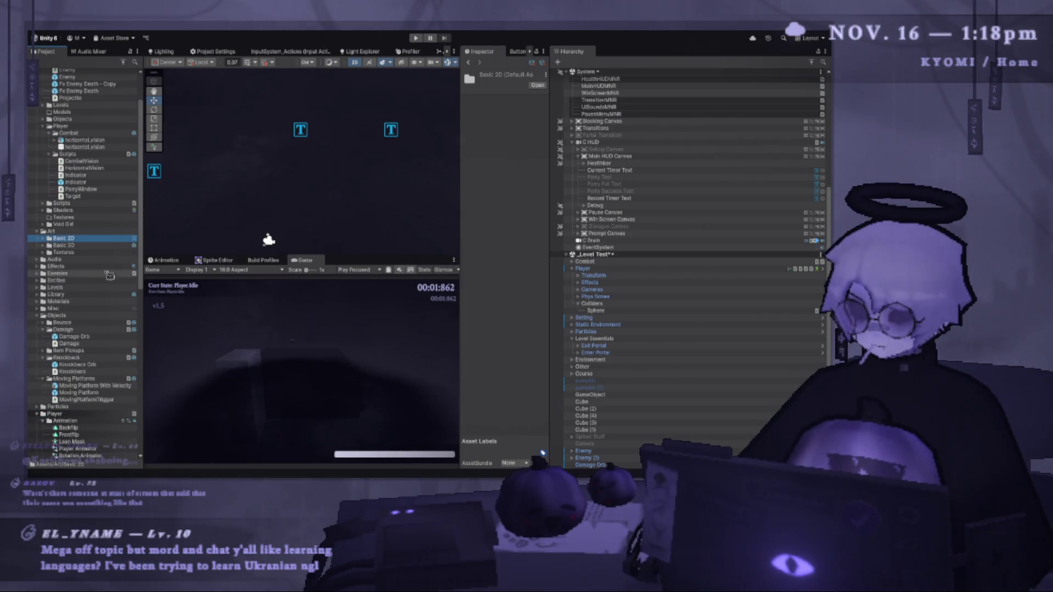
click(36, 232)
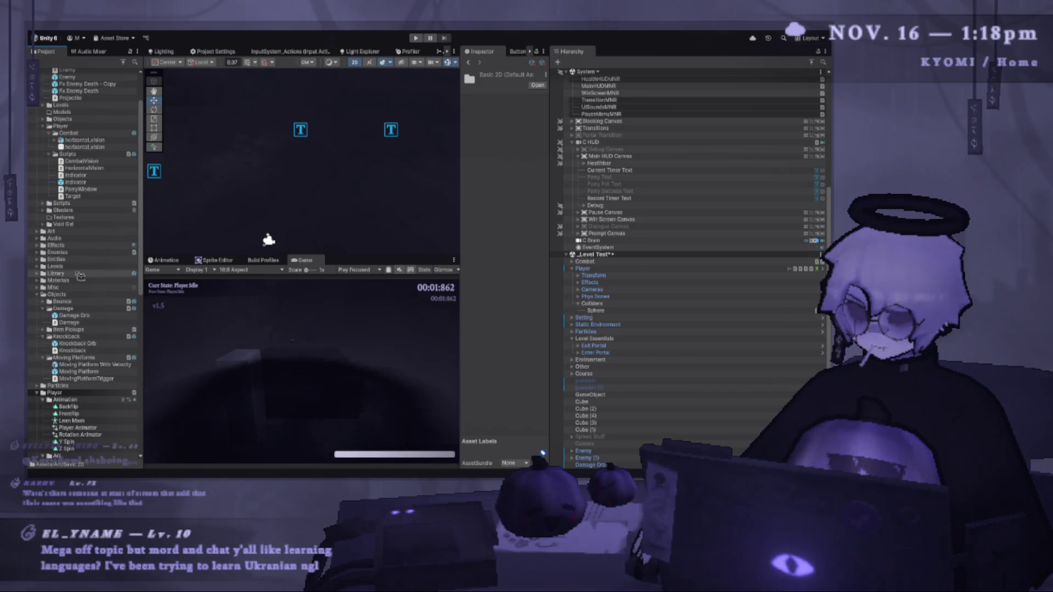
Expand Effects, inspect its two Cloud Sphere materials, and create a New Folder inside Effects.
click(95, 245)
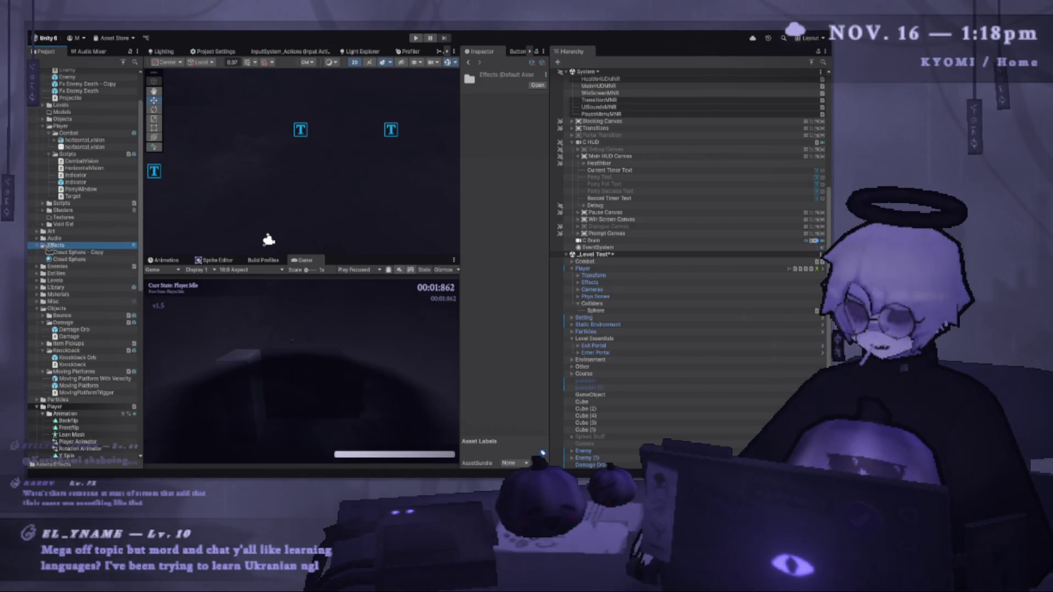
key(Right)
click(99, 259)
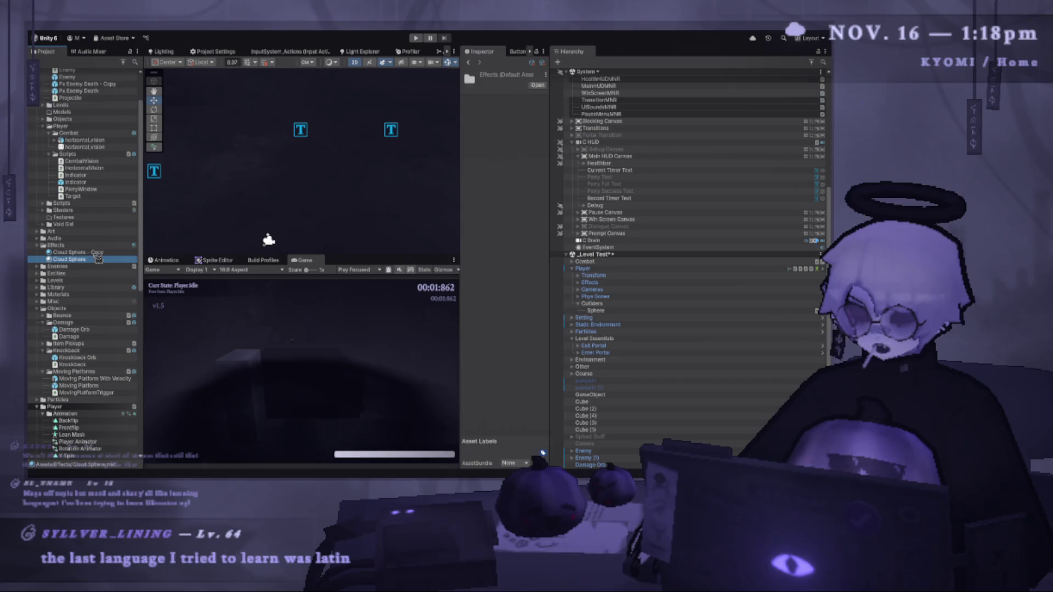
click(103, 253)
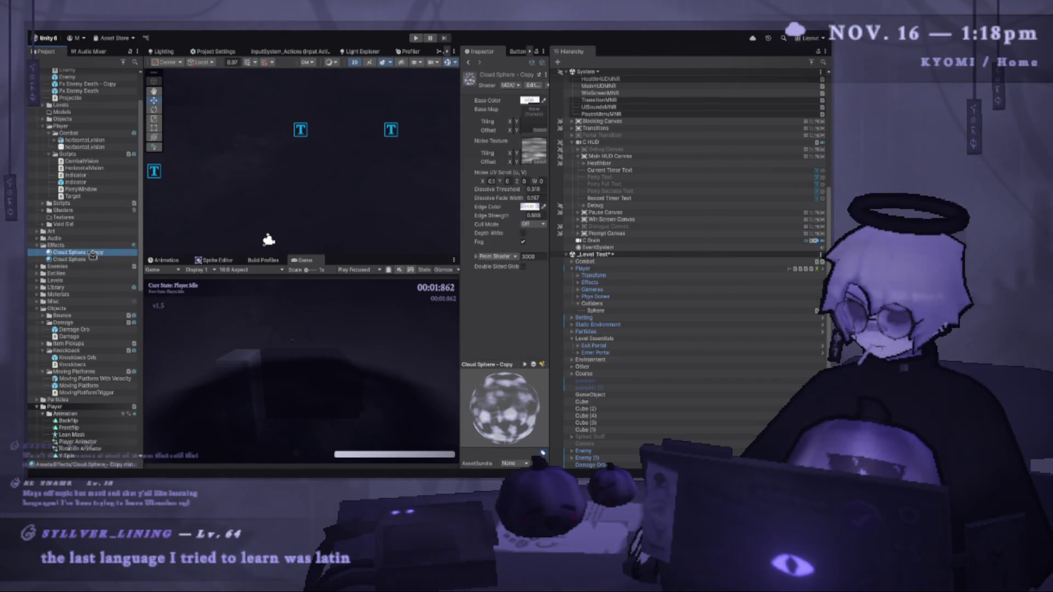
key(Up)
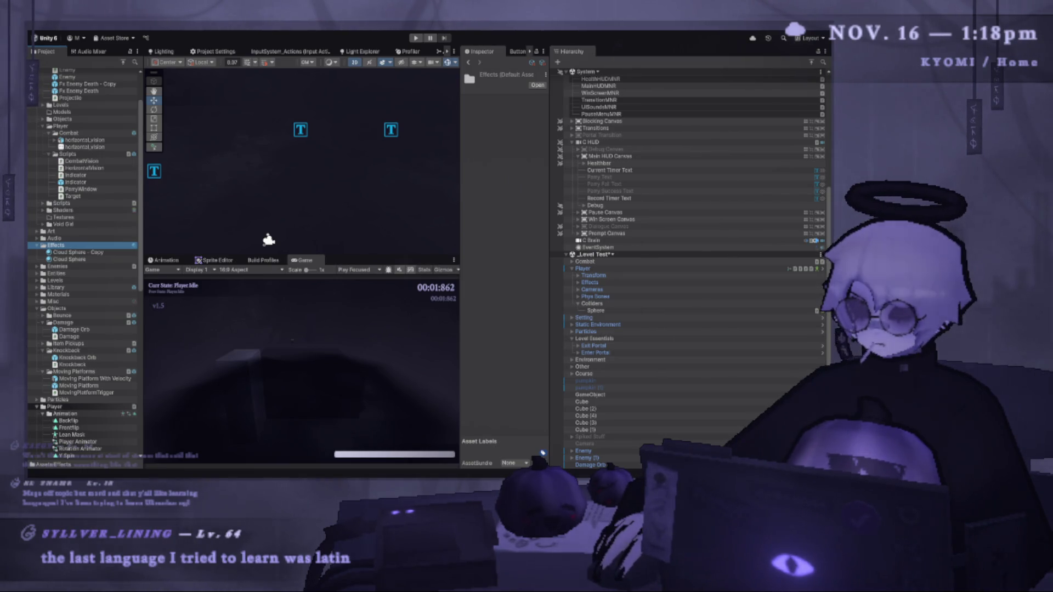
key(ctrl+shift+n)
key(Return)
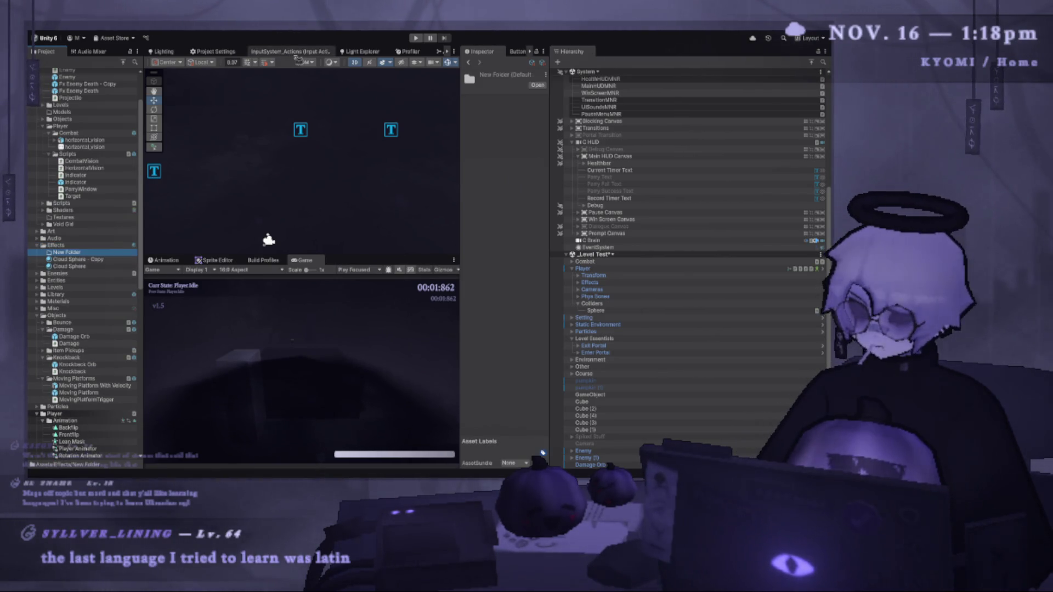
Rename the New Folder inside Effects to 'Parry'.
key(F2)
text(Parry)
key(Return)
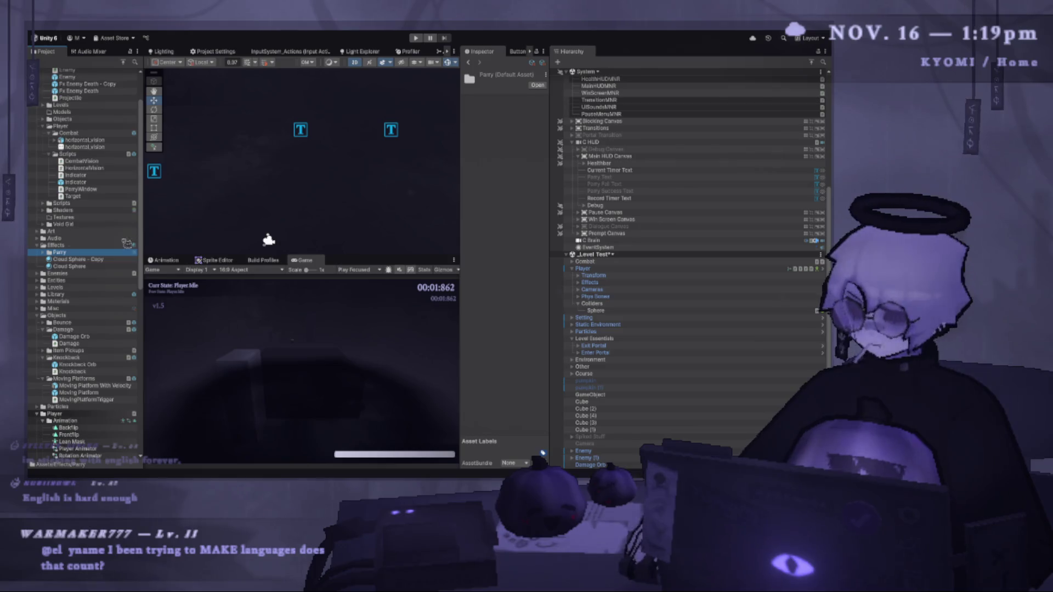
Import parry_glint_tx as a Point-filtered Sprite, apply the settings, and drag it into the scene.
click(43, 252)
click(74, 258)
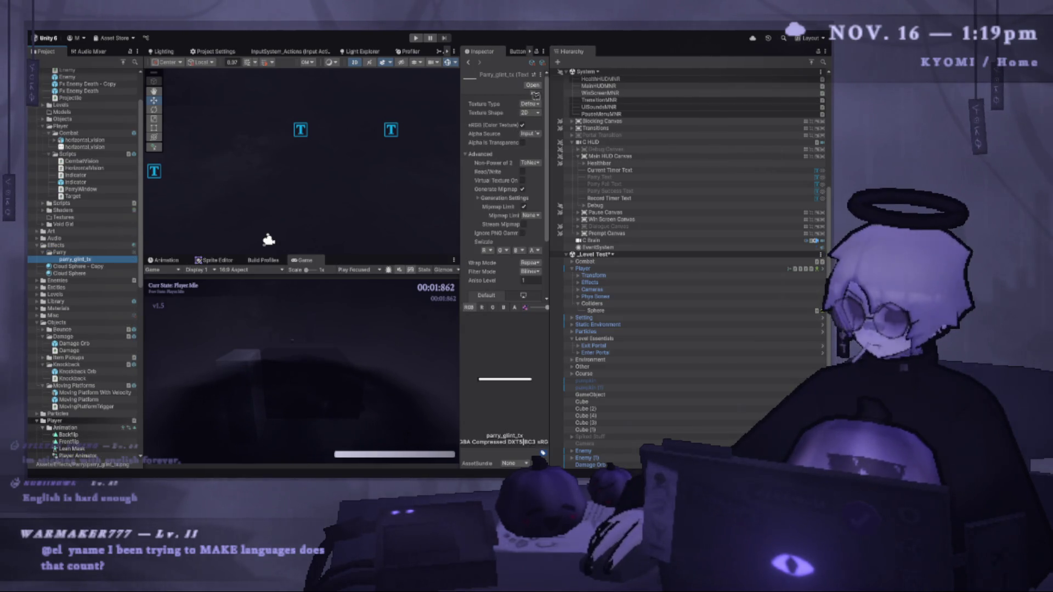
drag(460, 97, 372, 98)
click(535, 75)
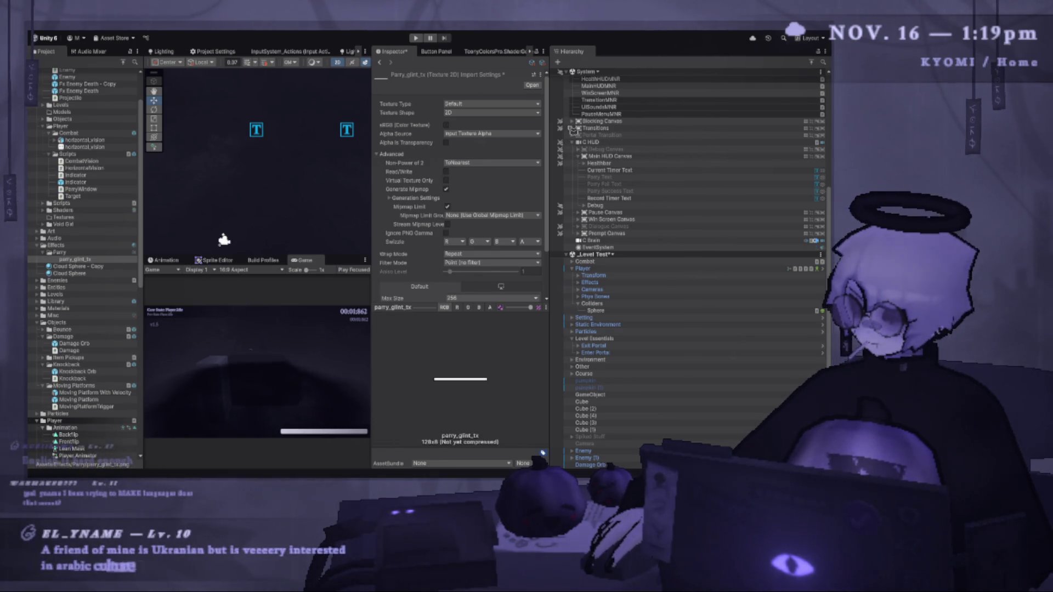
click(491, 103)
click(482, 133)
scroll(460, 219, down, 3)
click(532, 282)
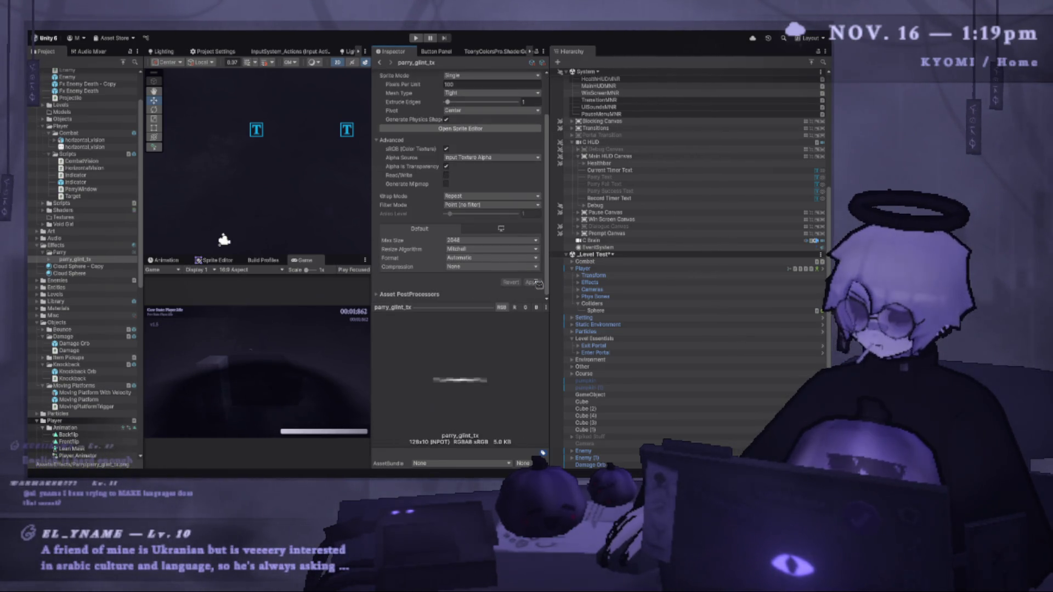
scroll(284, 195, down, 2)
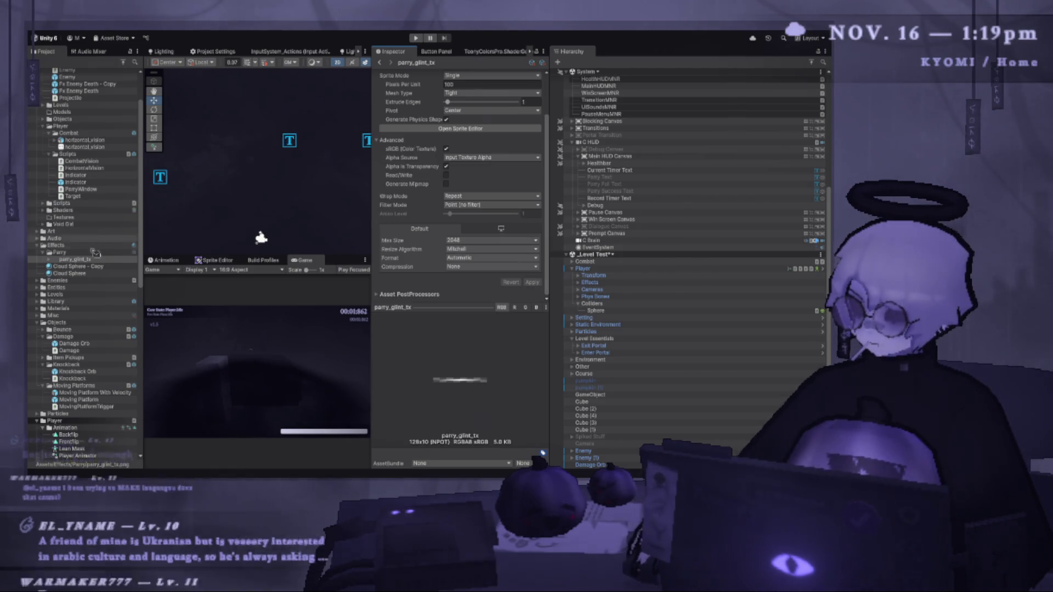
drag(261, 206, 285, 195)
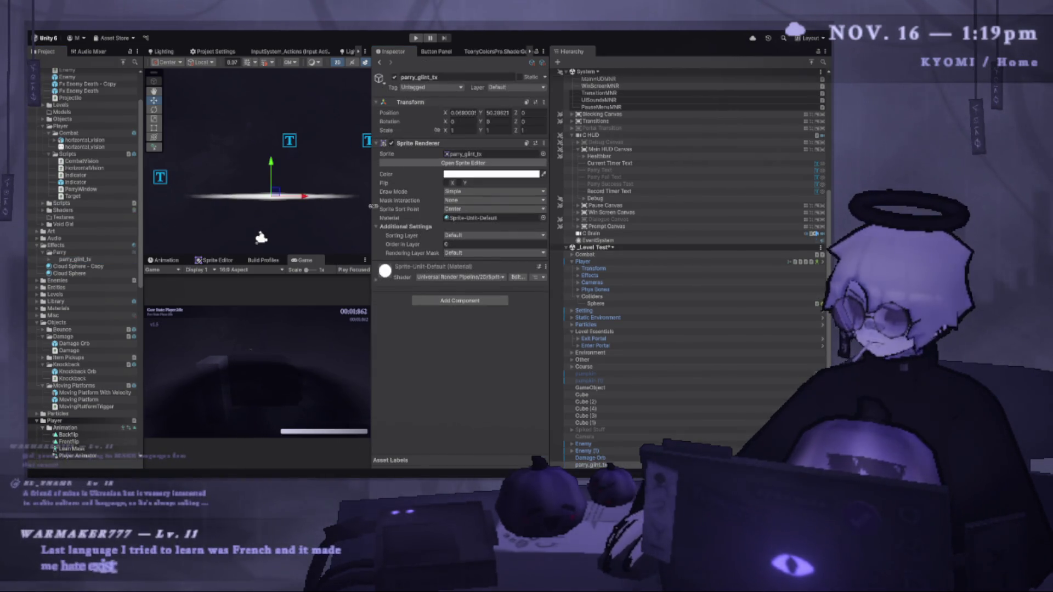
Drop the glint sprite into the scene, enlarge and pan the Scene view, and switch it from 2D to 3D.
drag(371, 219, 490, 219)
drag(377, 256, 362, 384)
scroll(361, 339, down, 8)
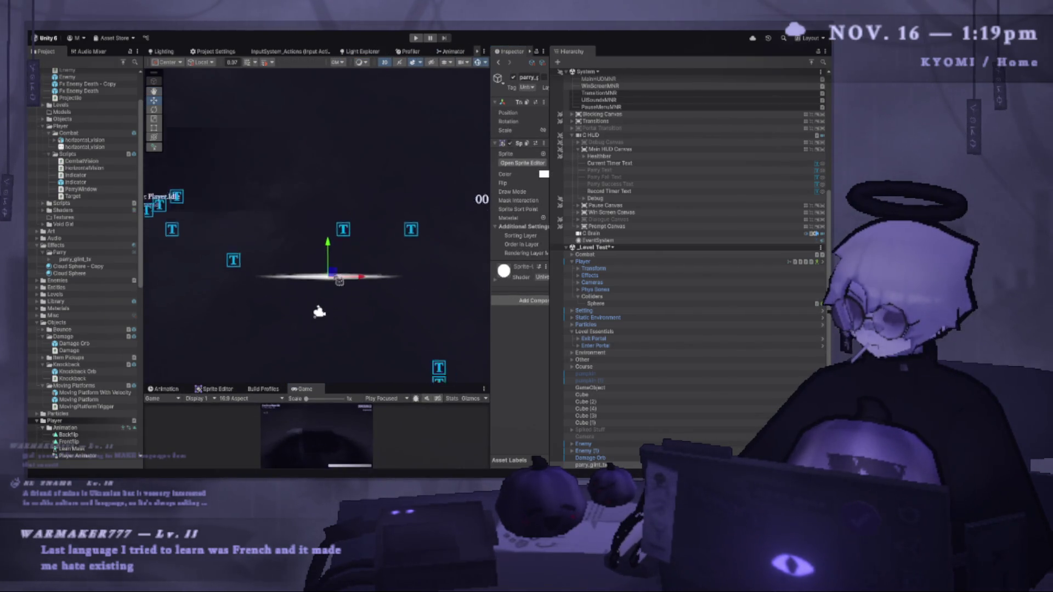
scroll(336, 243, down, 2)
click(334, 239)
mouse_move(333, 239)
mouse_down()
mouse_move(357, 274)
mouse_move(422, 84)
mouse_up()
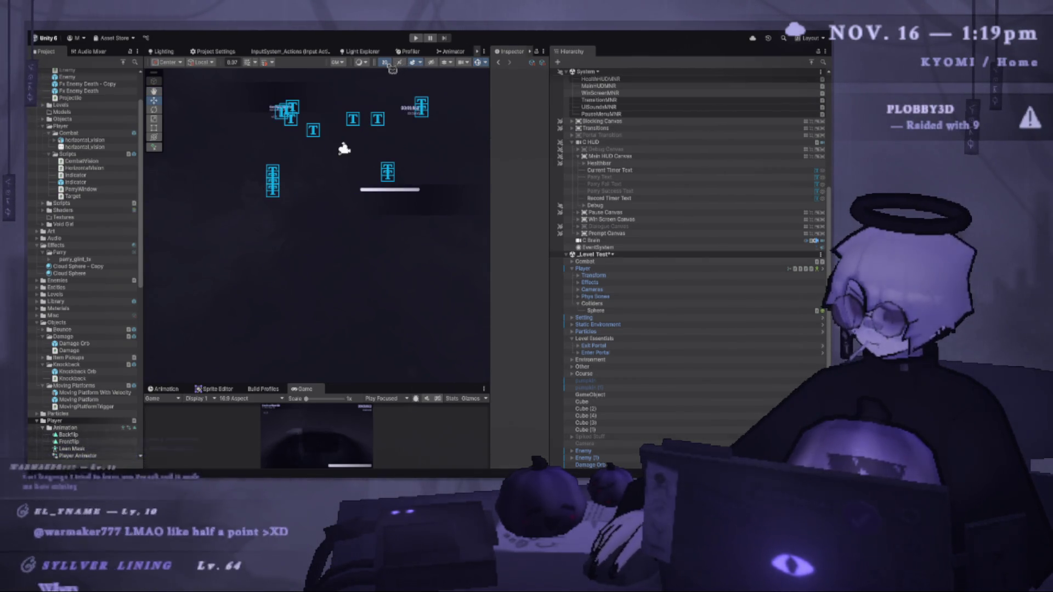
click(385, 62)
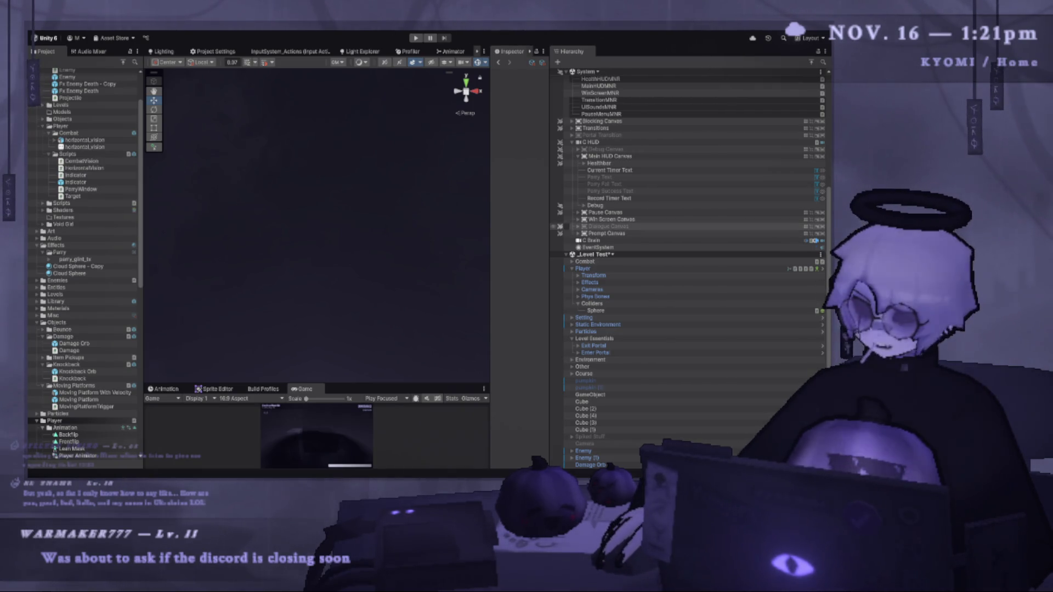
drag(497, 252, 524, 252)
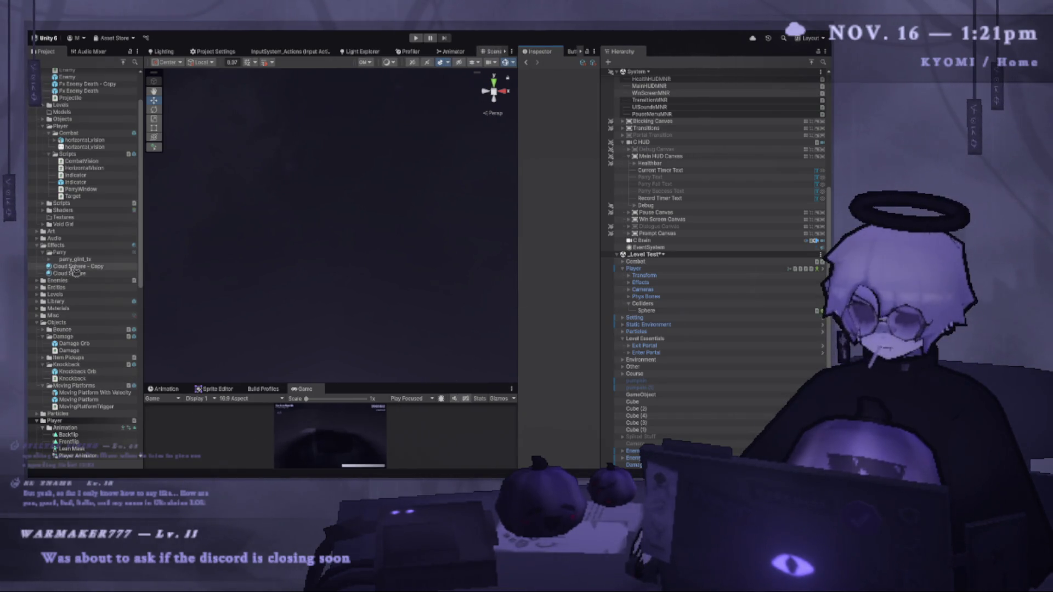
Add a second parry_glint_tx sprite to form a crossed glint, frame it, and select it.
mouse_move(75, 259)
mouse_down()
mouse_move(317, 263)
mouse_move(344, 279)
mouse_up()
key(f)
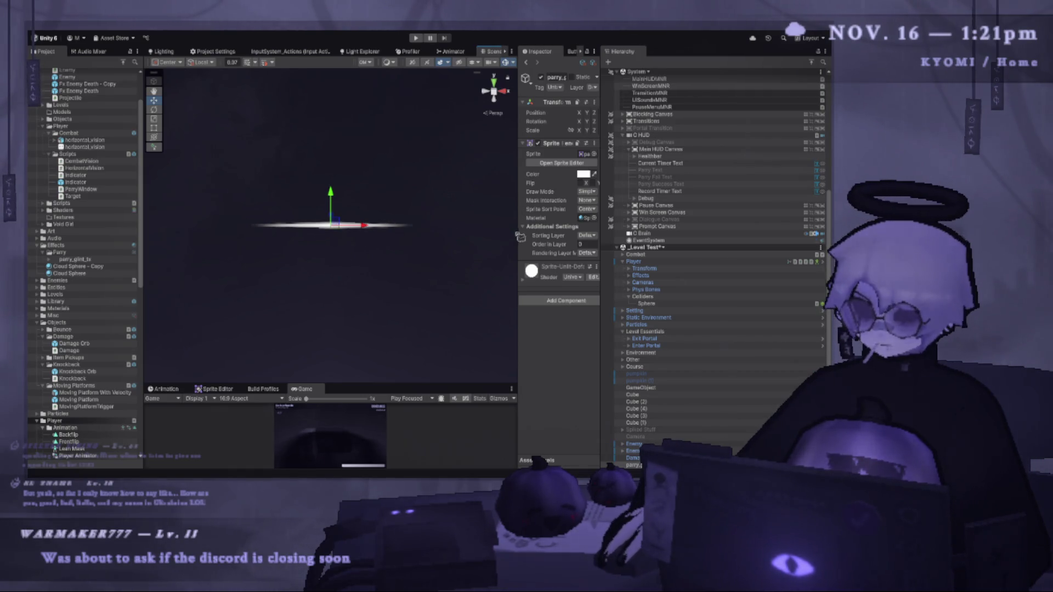
drag(520, 236, 451, 237)
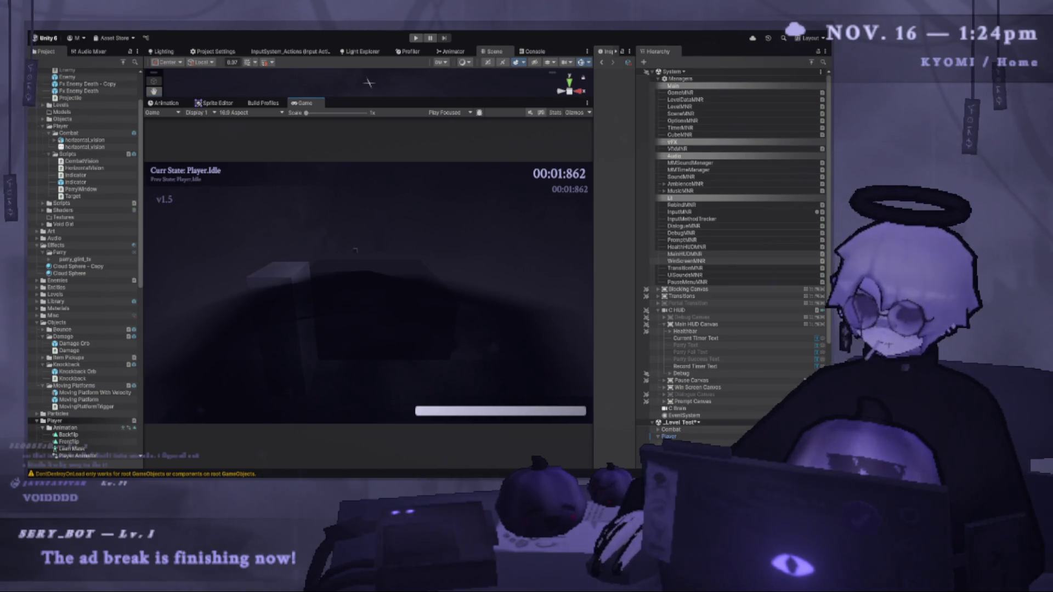
drag(344, 98, 344, 338)
click(378, 211)
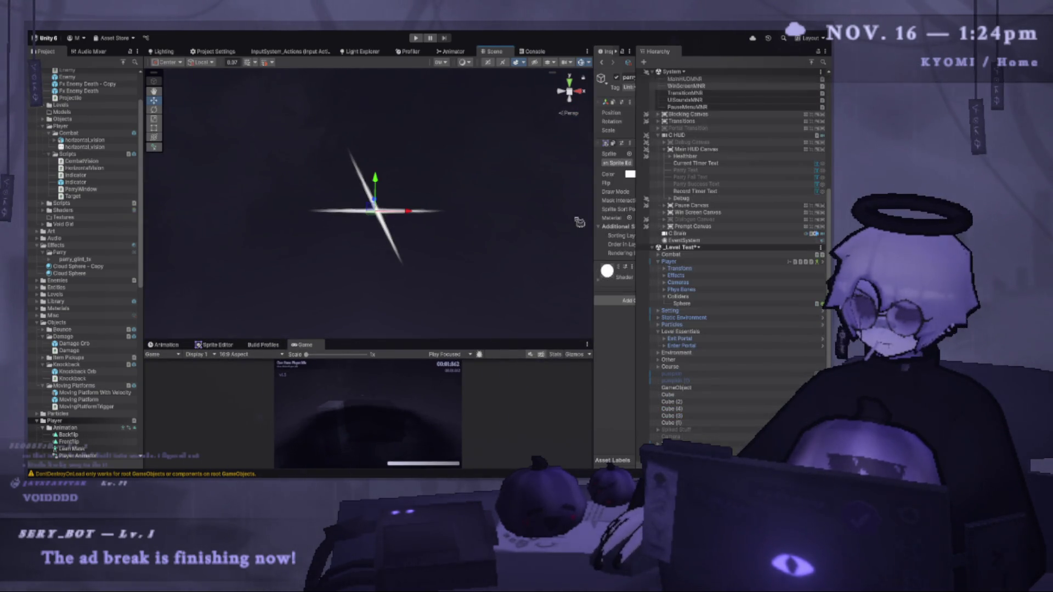
drag(596, 222, 455, 208)
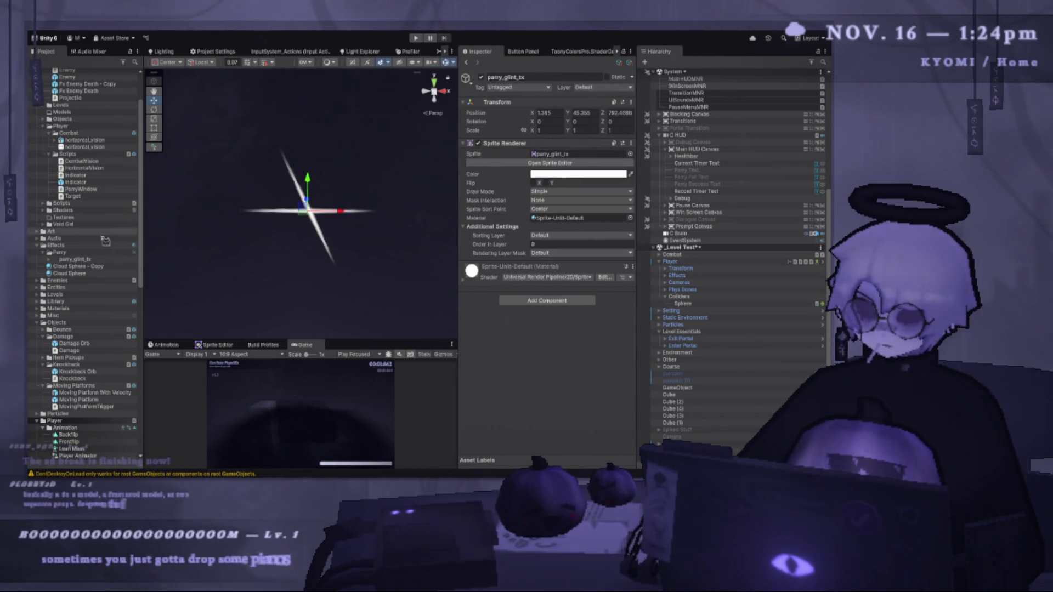
click(77, 253)
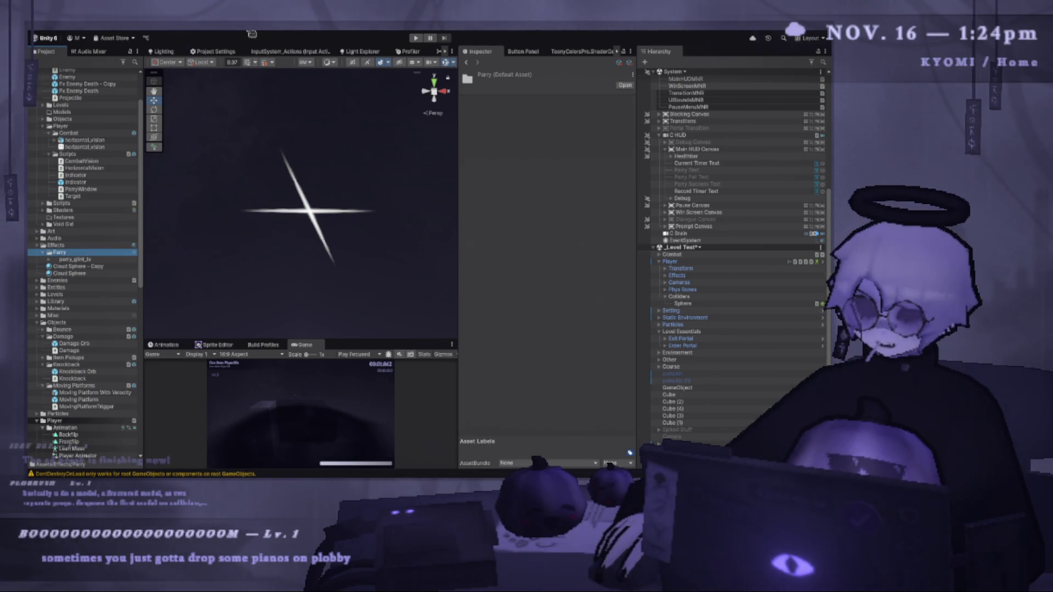
Create a material in the Parry folder named 'Parry Glint Mat', correcting the 'Mart' typo.
key(ctrl+shift+m)
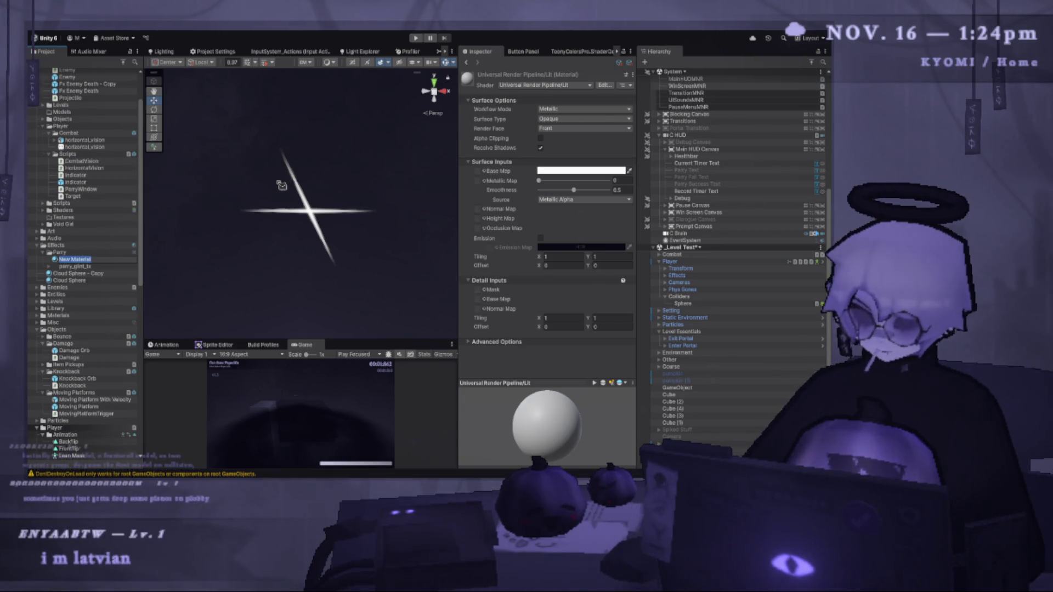
text(Parry)
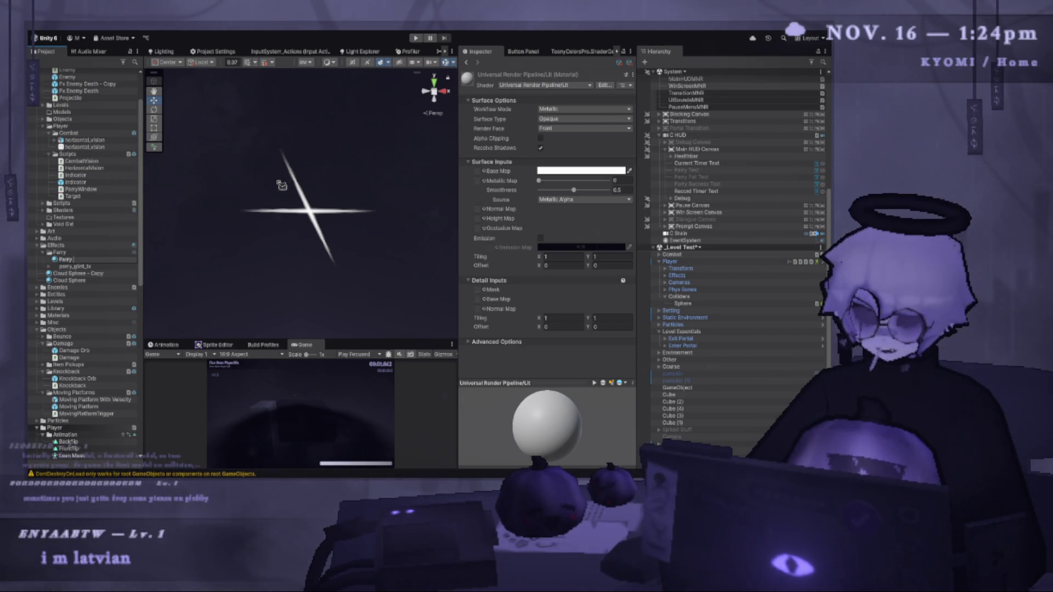
text( Glint Ma)
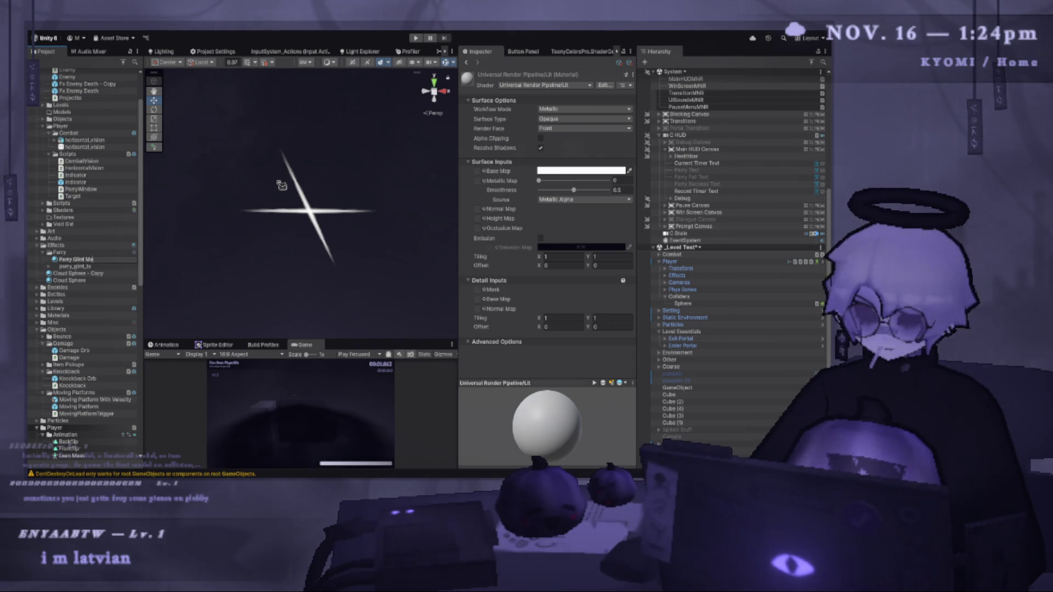
text(rt)
key(Return)
click(125, 260)
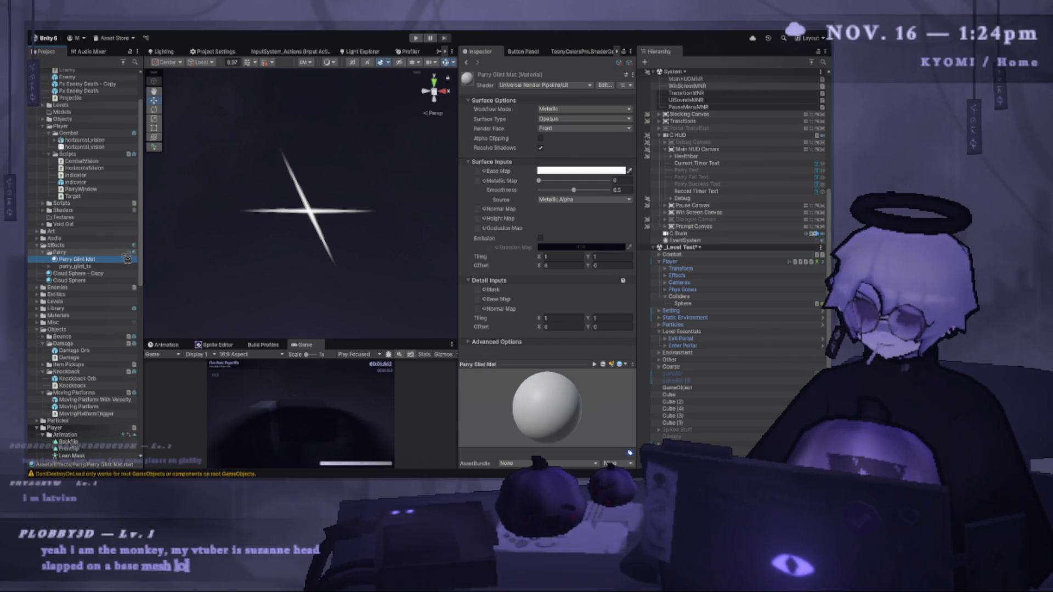
key(BackSpace)
text(t)
key(Return)
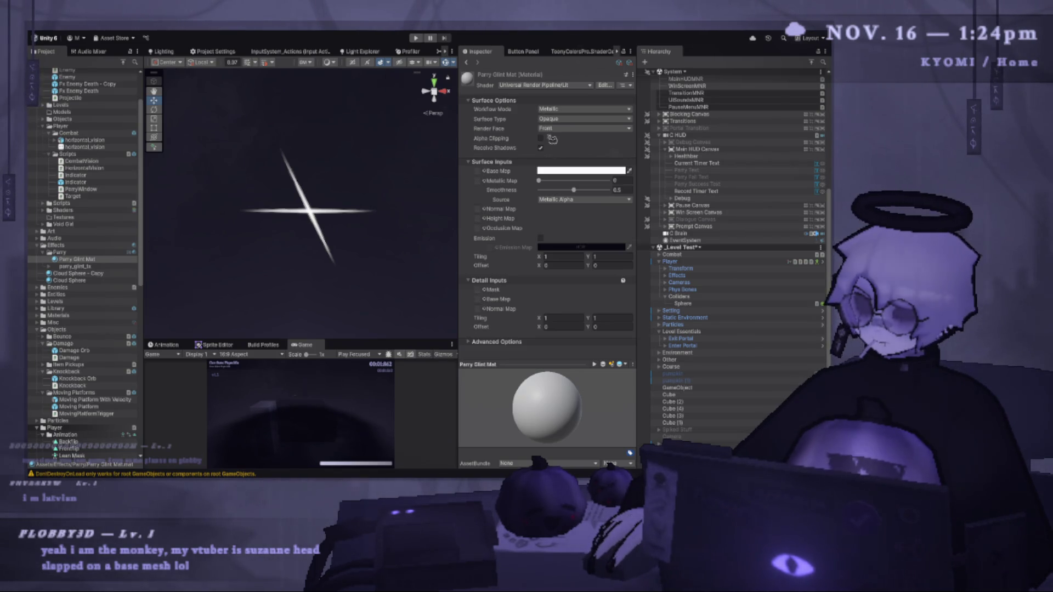
drag(457, 119, 373, 119)
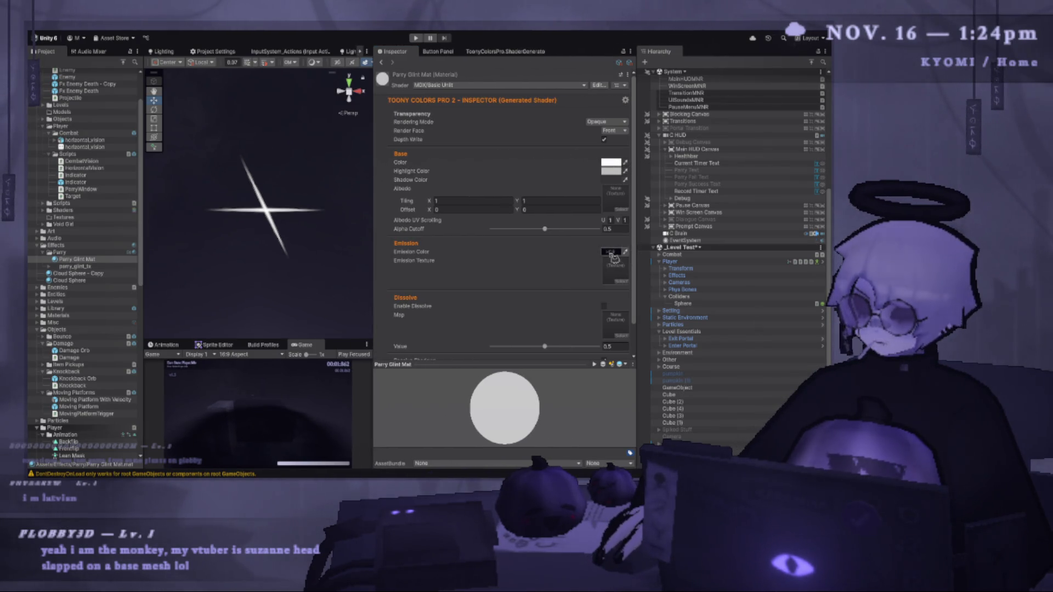
Set Parry Glint Mat's Emission Color to white.
click(644, 255)
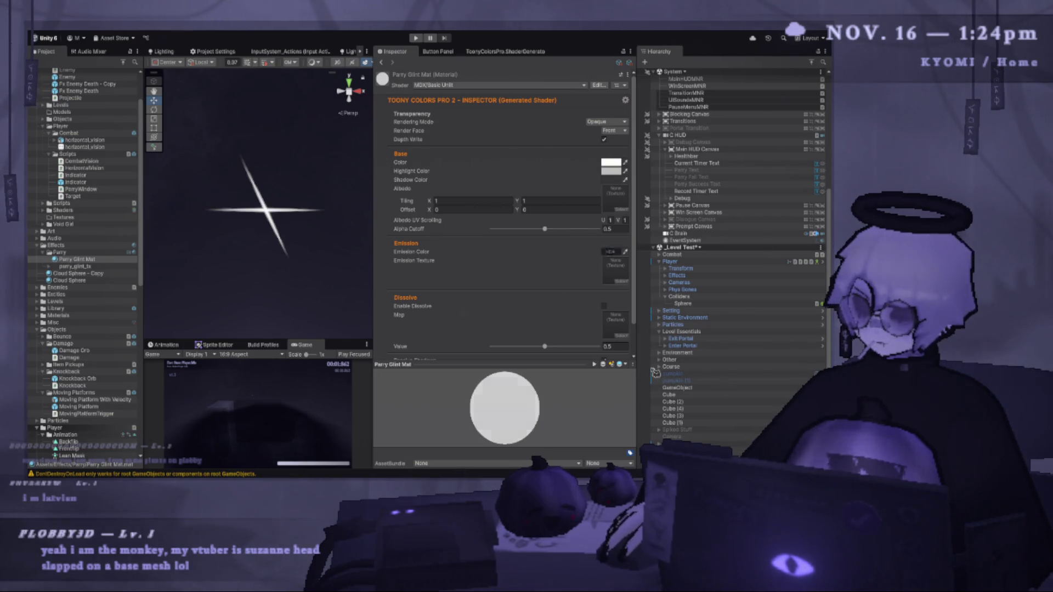
drag(373, 158, 502, 149)
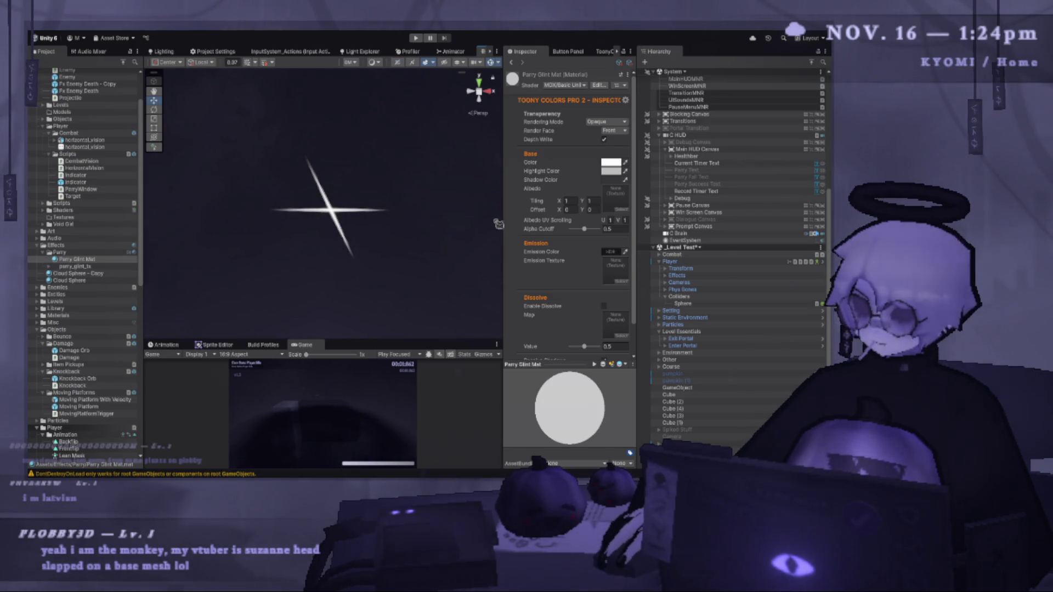
drag(502, 220, 453, 219)
Select both glint sprites and apply Parry Glint Mat to them.
click(324, 214)
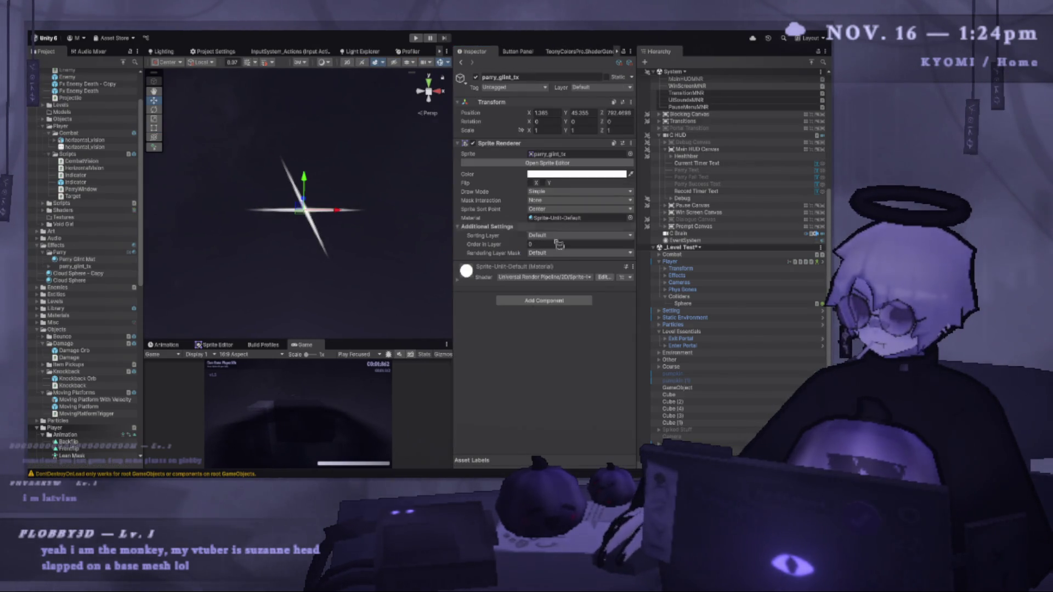
shift+click(322, 245)
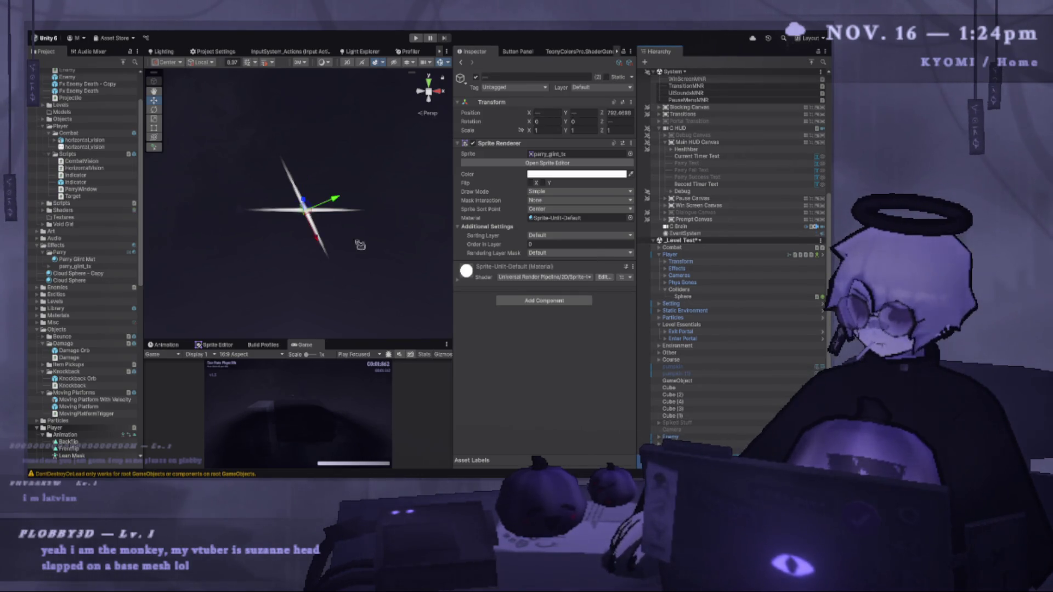
mouse_move(77, 259)
mouse_down()
mouse_move(442, 248)
mouse_move(563, 222)
mouse_up()
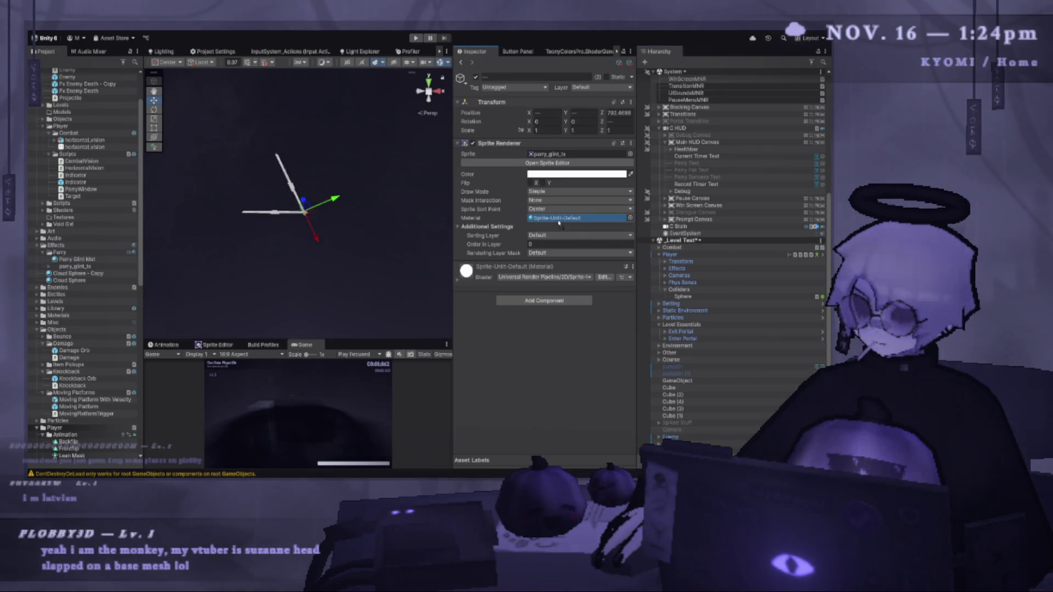
click(99, 261)
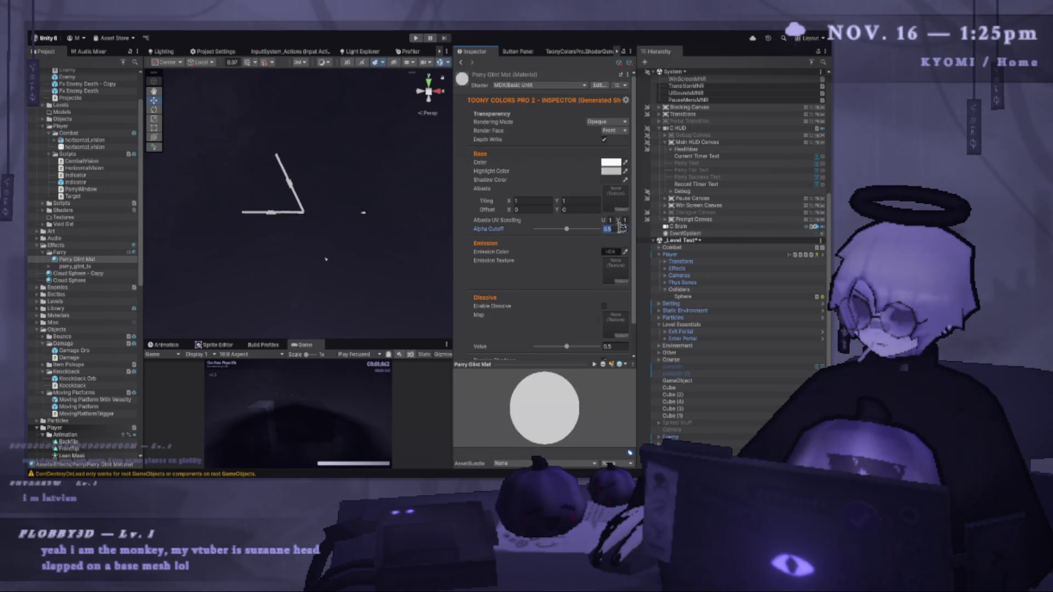
Lower Parry Glint Mat's Alpha Cutoff to 0 and make it render with transparency.
click(618, 228)
click(566, 227)
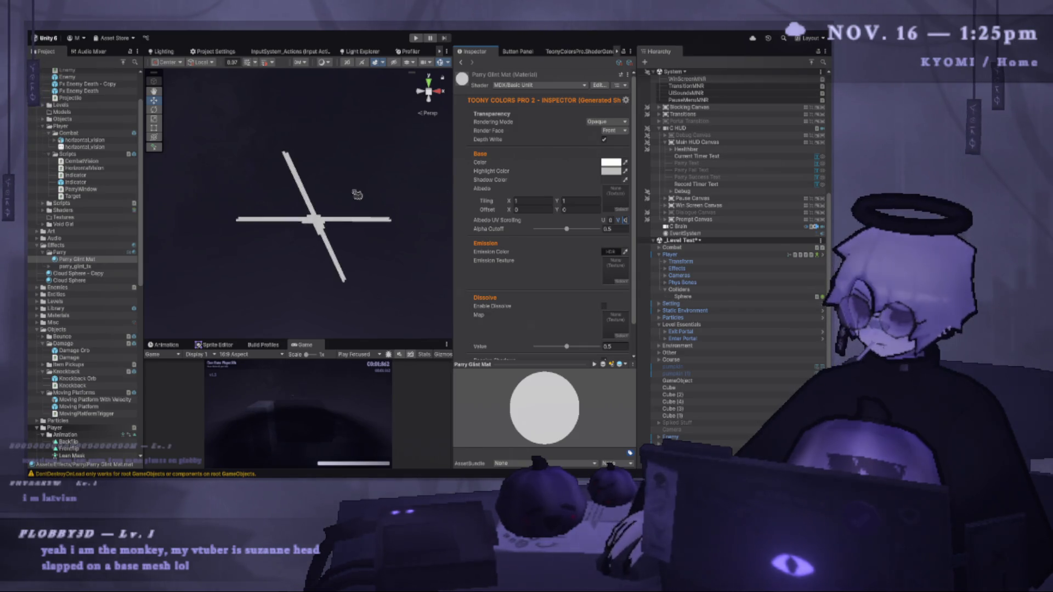
click(633, 144)
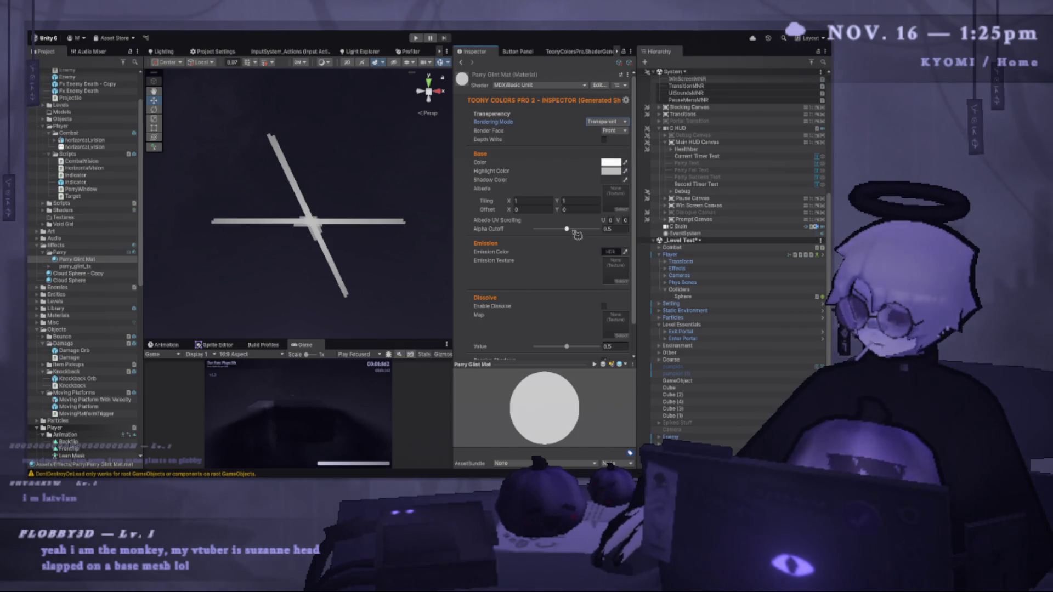
drag(567, 229, 497, 240)
scroll(360, 204, down, 3)
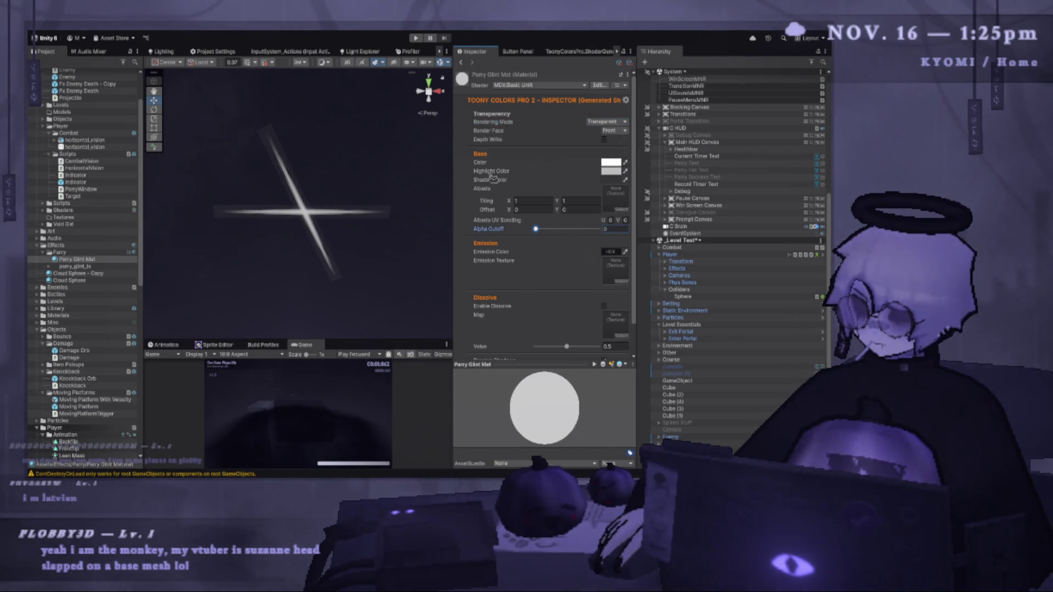
Set Highlight Color to white, Rendering Mode to Fade, and Emission Color to white.
click(610, 163)
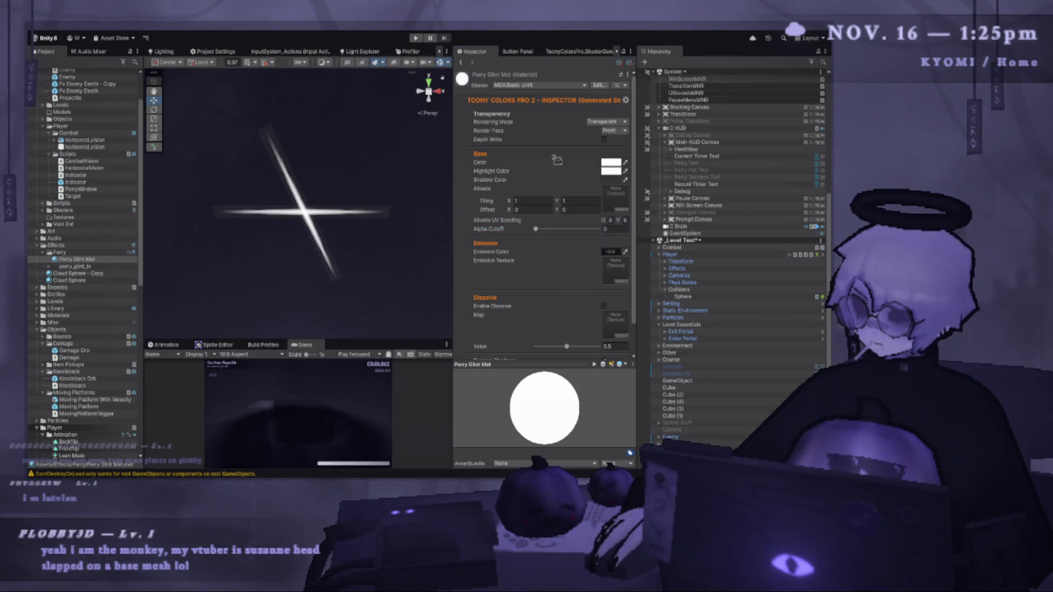
click(606, 121)
click(615, 148)
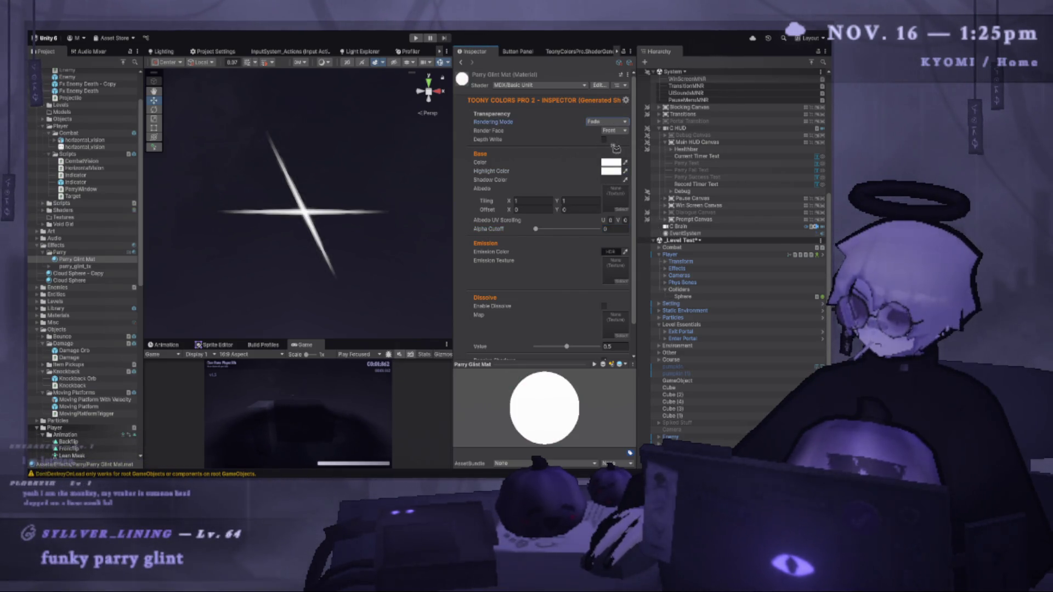
click(605, 252)
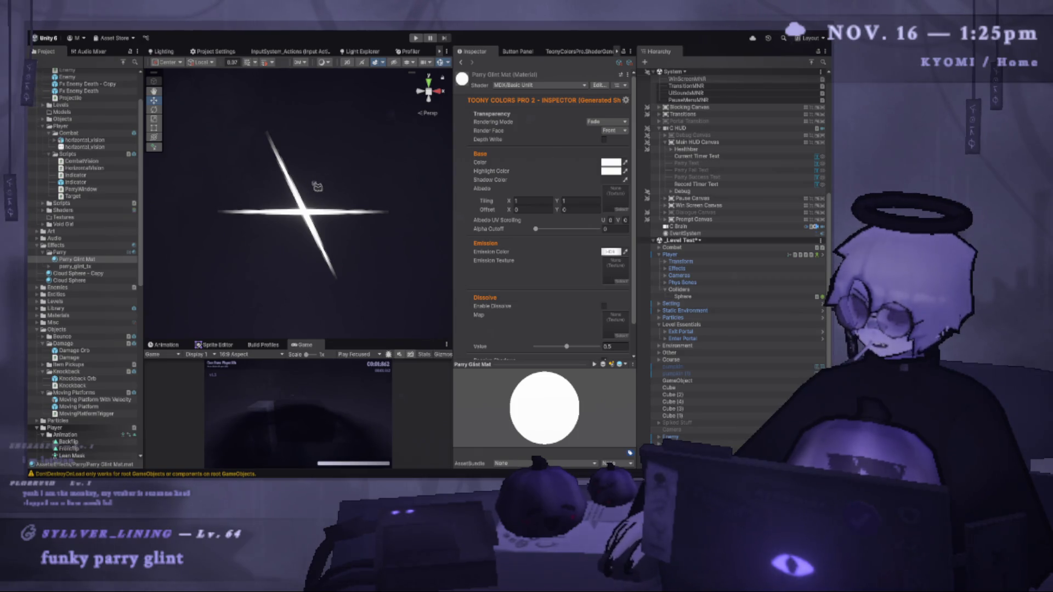
click(317, 211)
drag(453, 215, 513, 216)
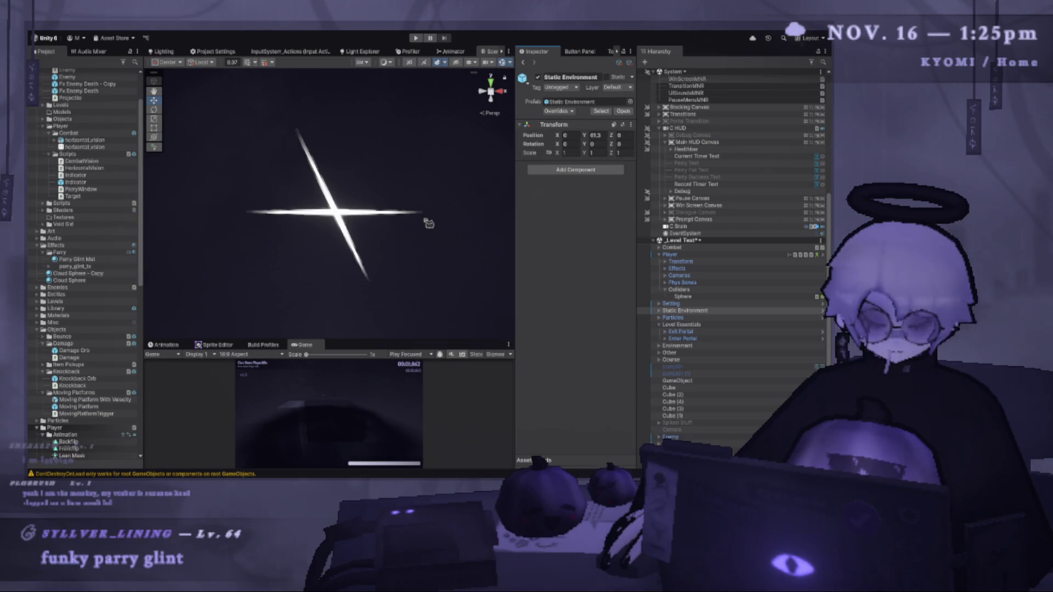
Review Parry Glint Mat's properties, then switch to VS Code showing PlayerController.HorizontalSlash.cs.
click(76, 259)
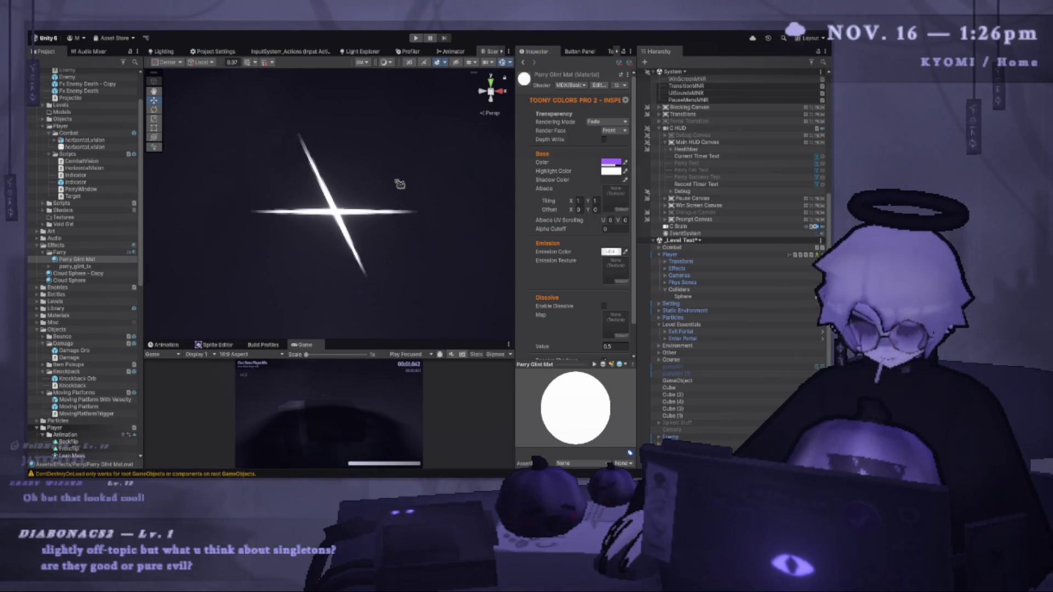
key(alt+Tab)
scroll(385, 149, up, 20)
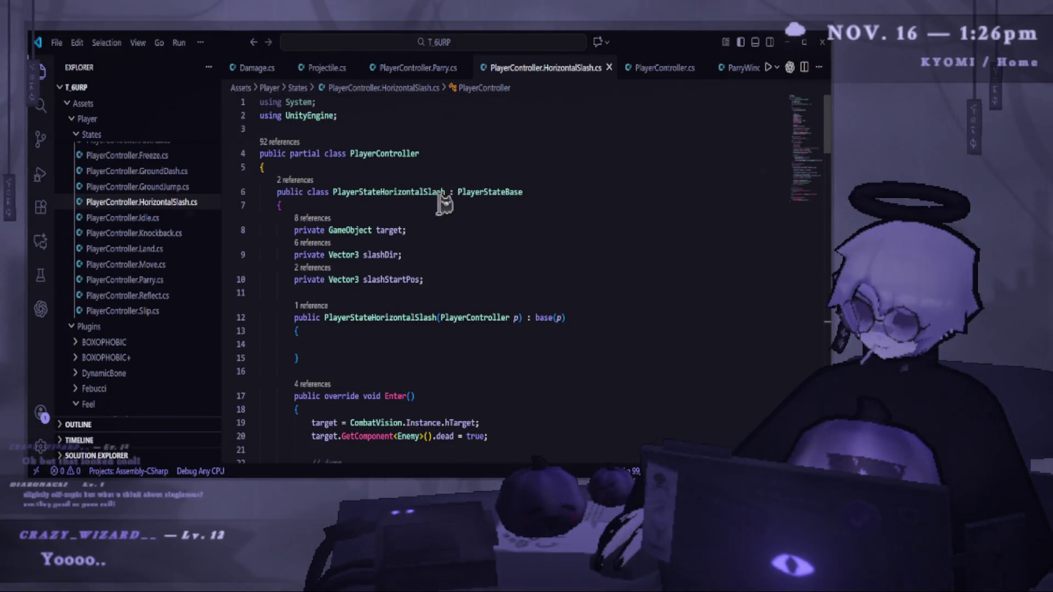
Open the ParryWindow.cs script in VS Code.
click(325, 70)
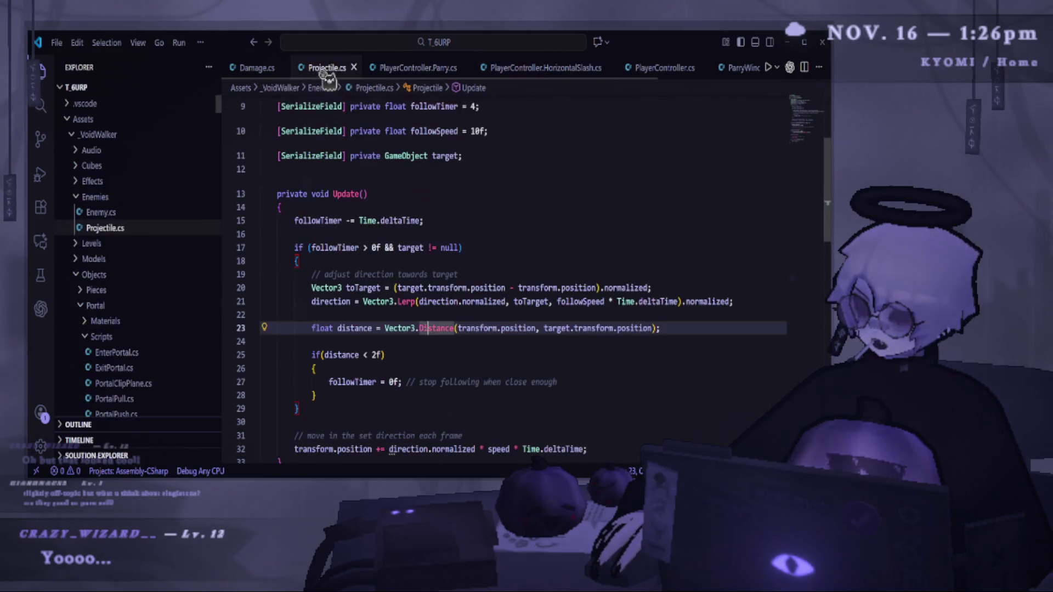
scroll(301, 67, right, 5)
click(638, 70)
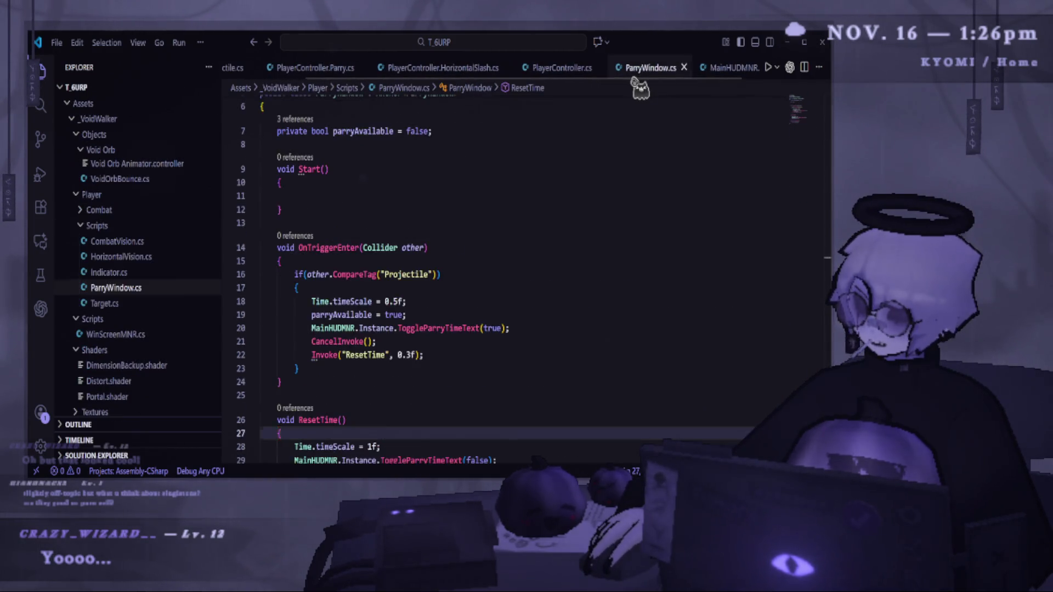
scroll(458, 218, up, 2)
drag(376, 168, 459, 167)
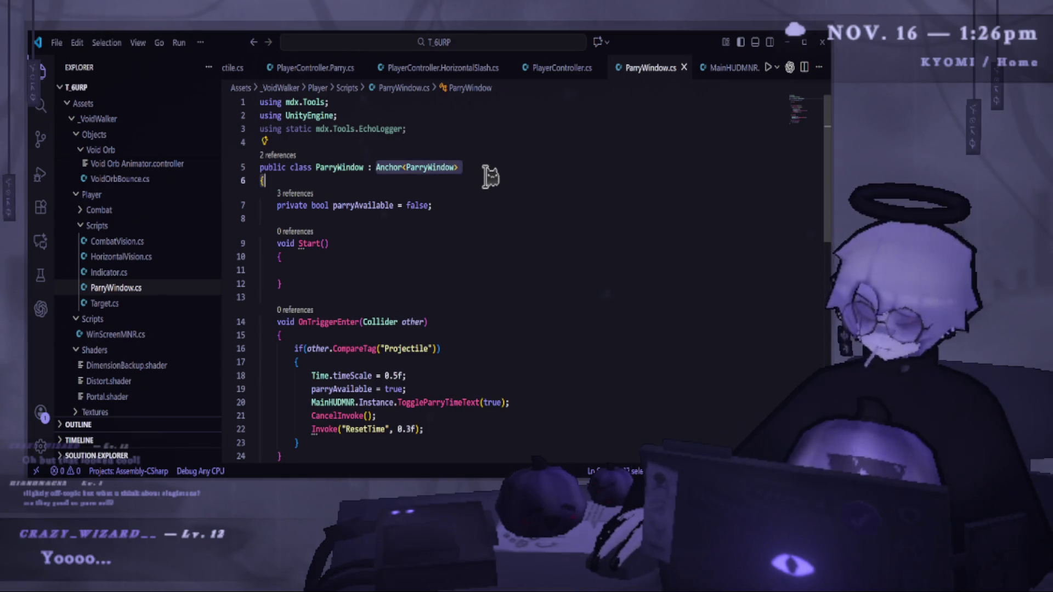
Go to Anchor's type definition and select the Anchor<T> class in mdxTools.cs.
click(482, 167)
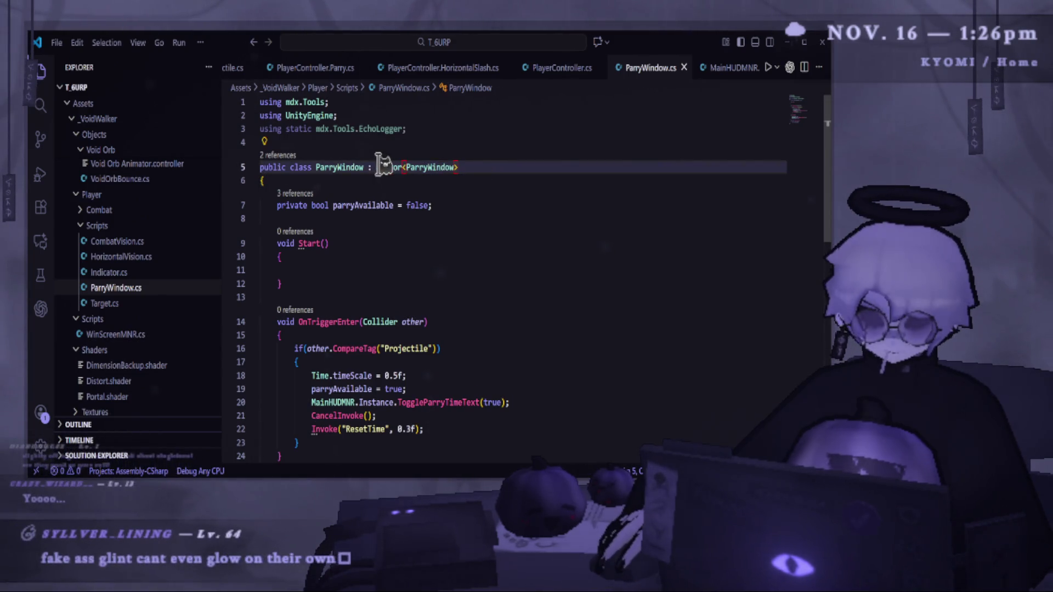
click(486, 155)
click(461, 170)
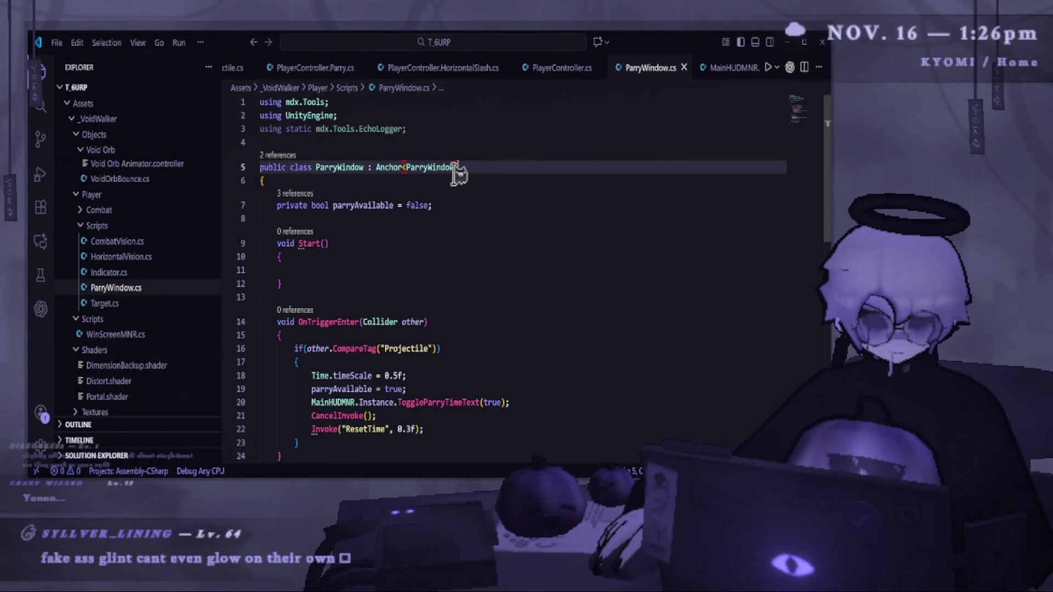
right_click(387, 167)
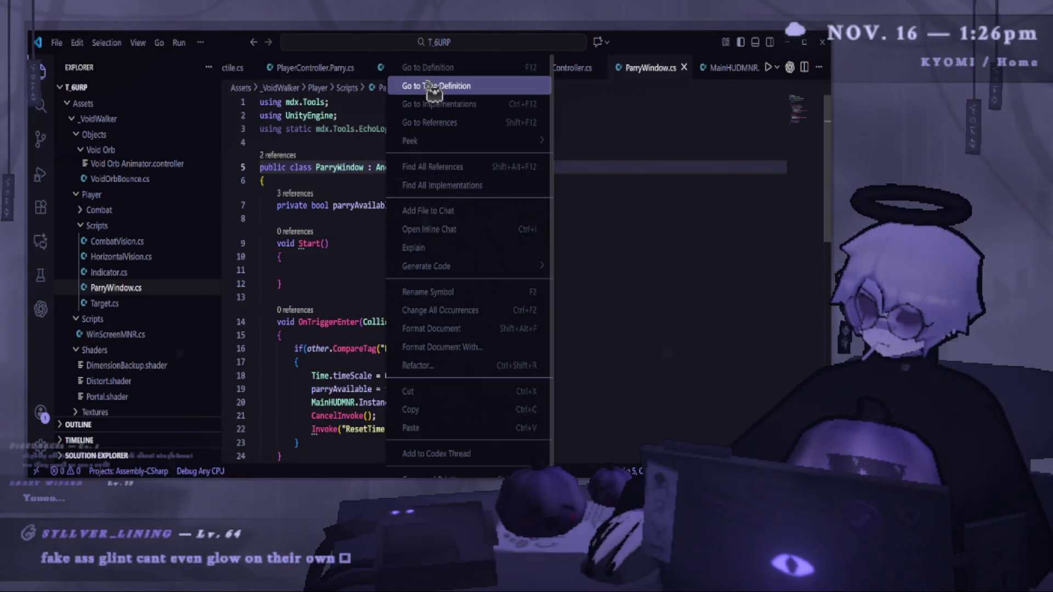
click(433, 86)
scroll(307, 258, down, 3)
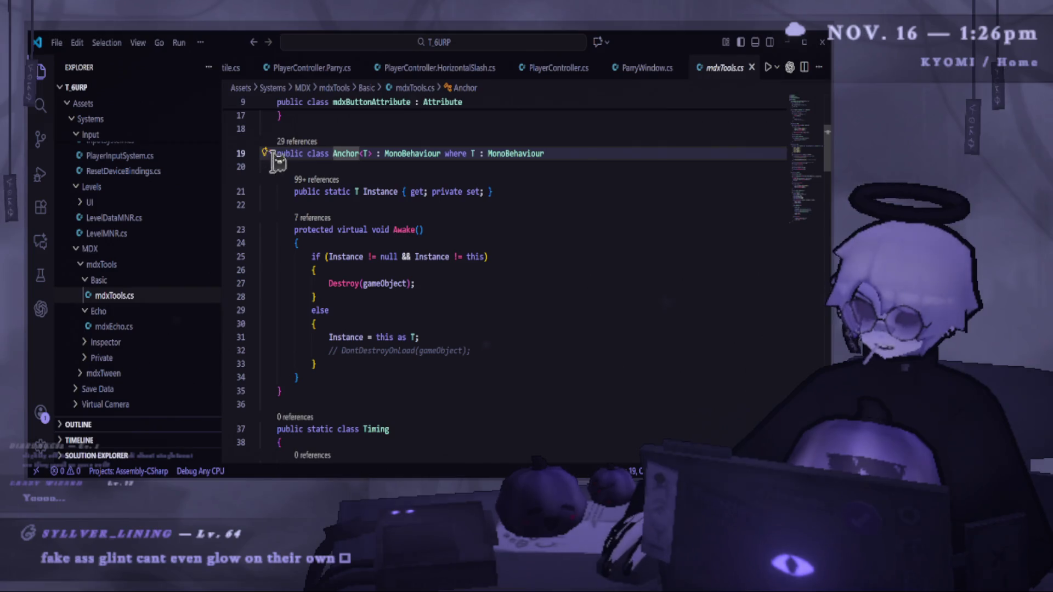
drag(329, 389, 244, 145)
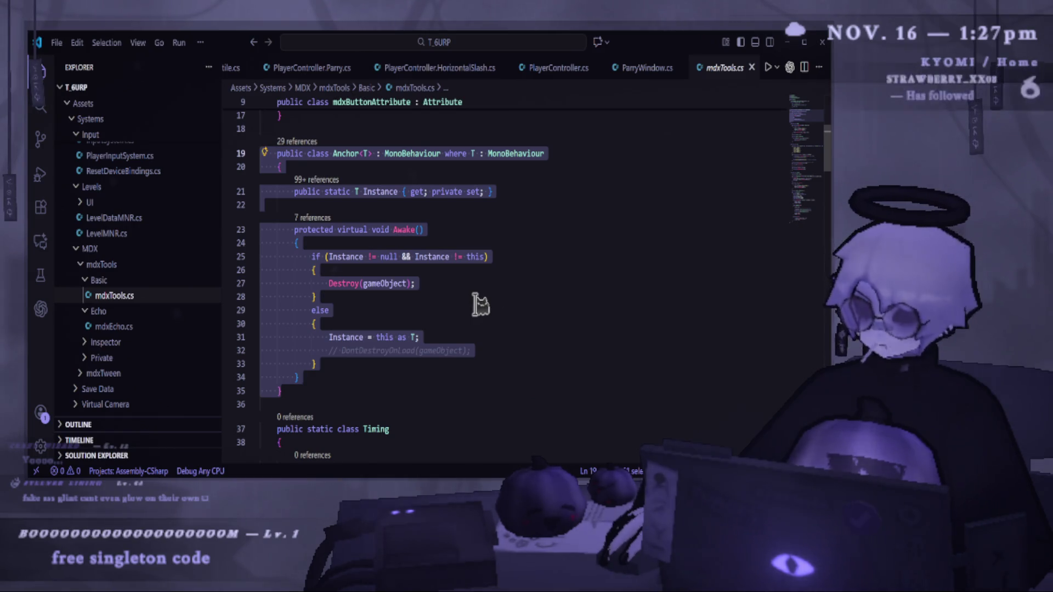
Clear the Anchor class selection and briefly compare PlayerController.cs with mdxTools.cs.
click(550, 310)
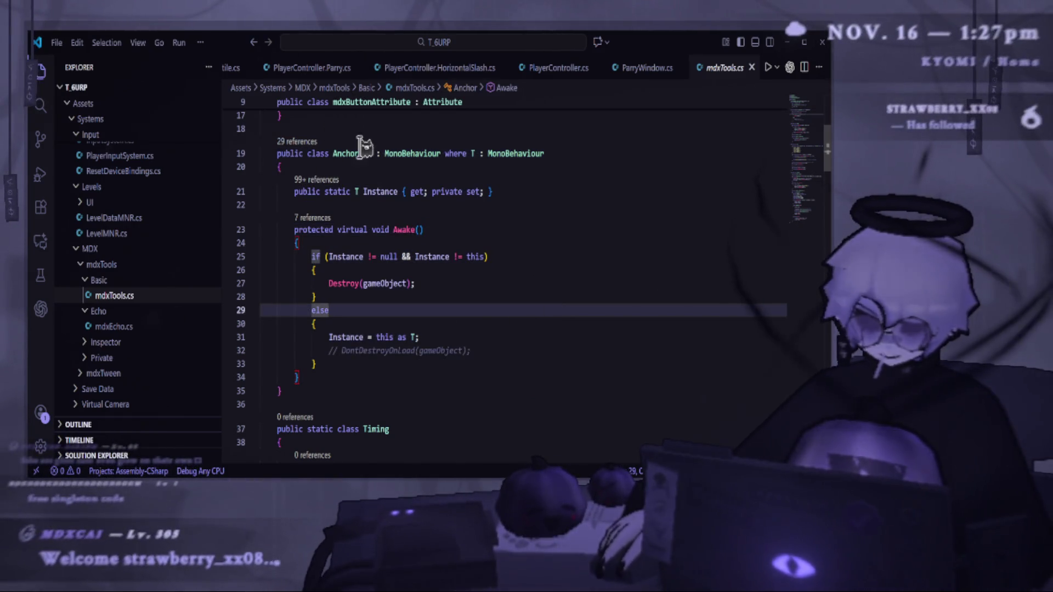
scroll(537, 68, down, 1)
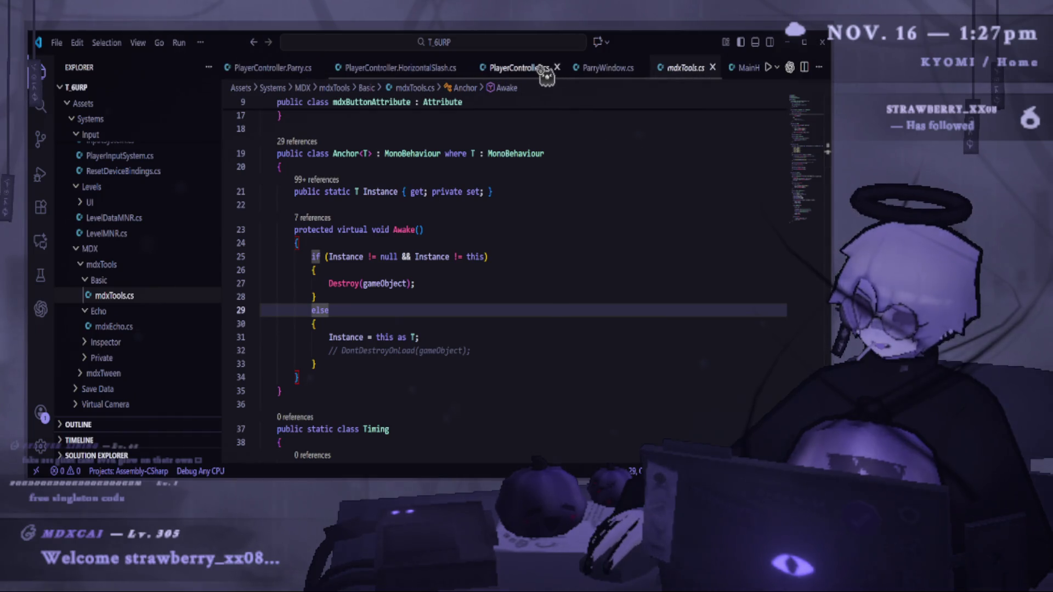
click(537, 68)
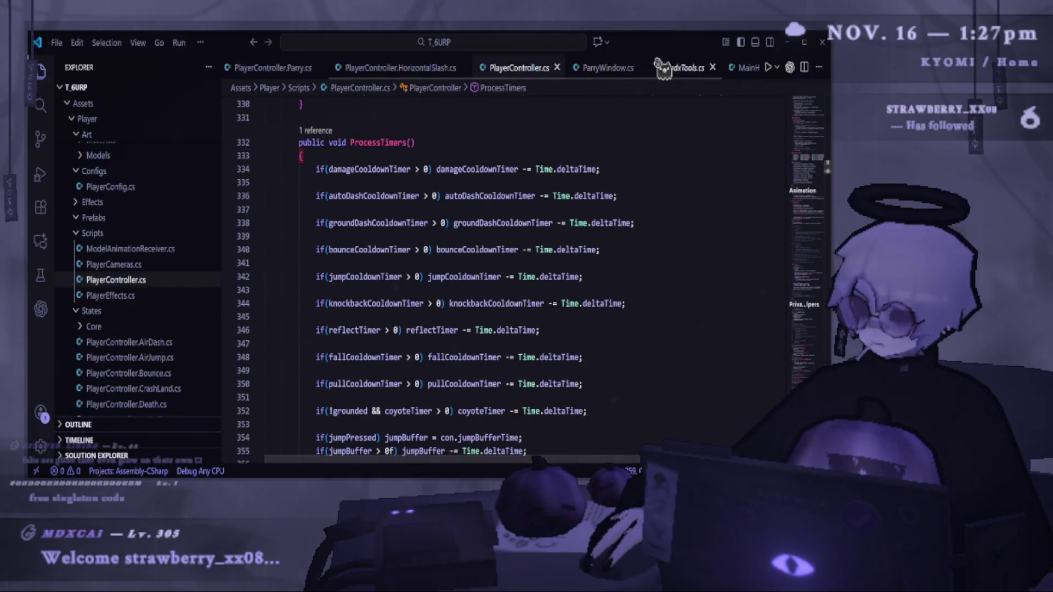
click(685, 68)
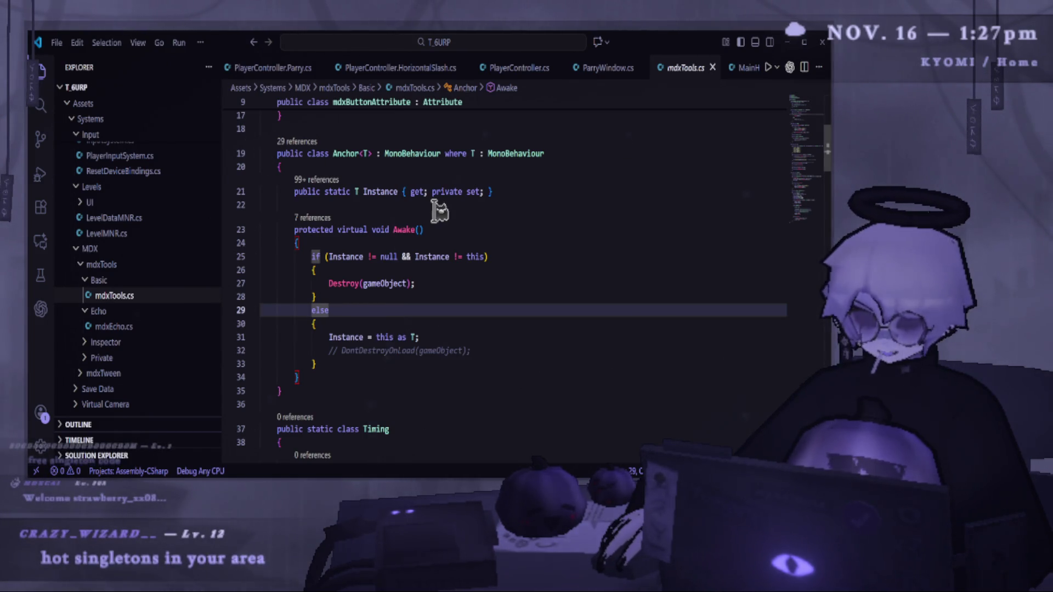
Show PlayerController.cs from line 1, where it inherits Anchor<PlayerController>, then return to Unity.
click(518, 69)
scroll(482, 430, up, 10)
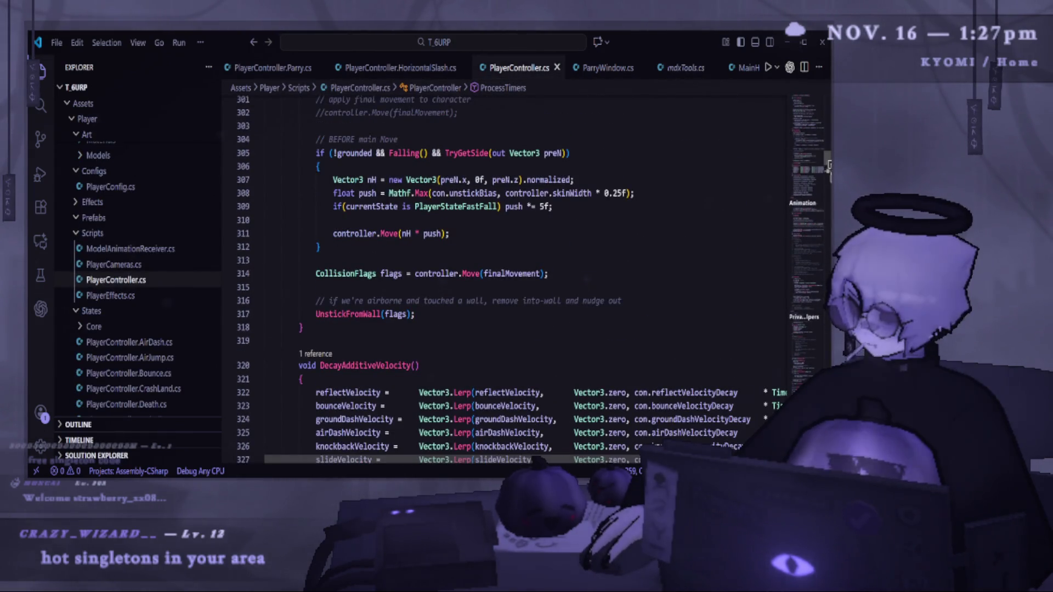
click(827, 106)
mouse_move(450, 199)
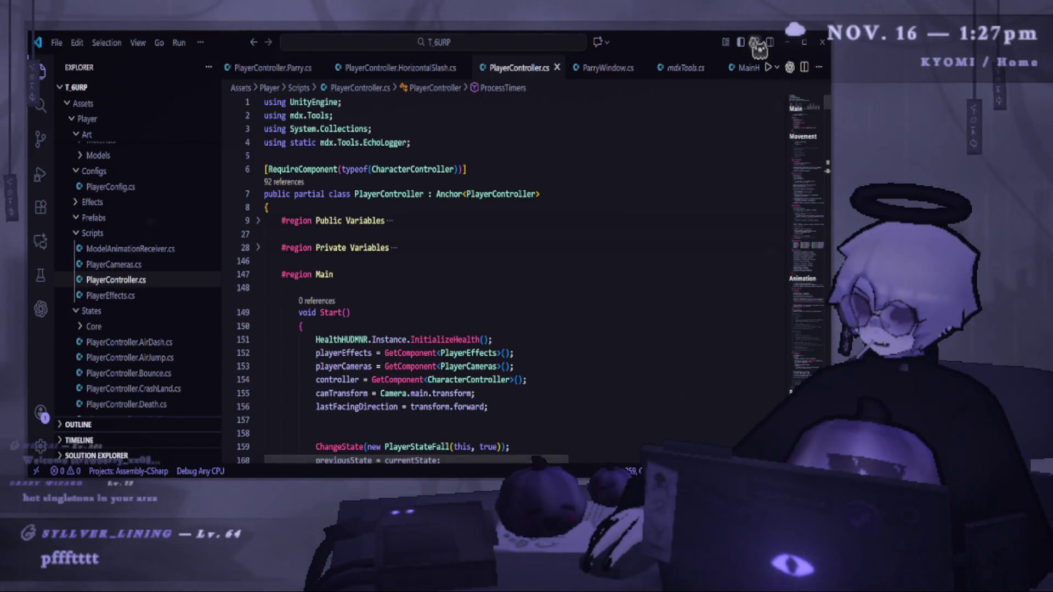
click(793, 42)
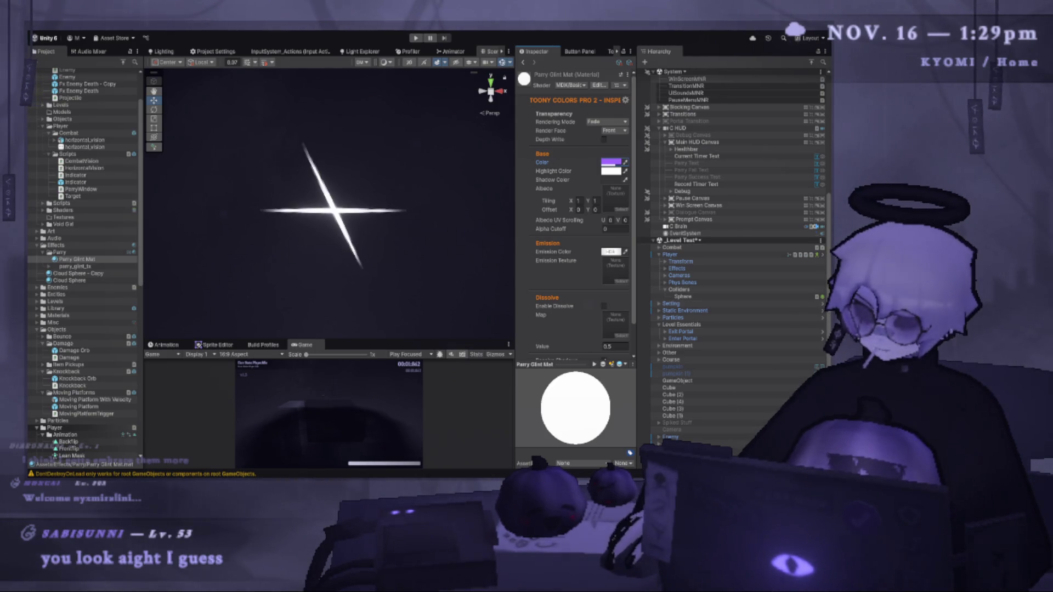
Resize the material Inspector and compare black versus white emission via undo and redo.
drag(515, 219, 533, 220)
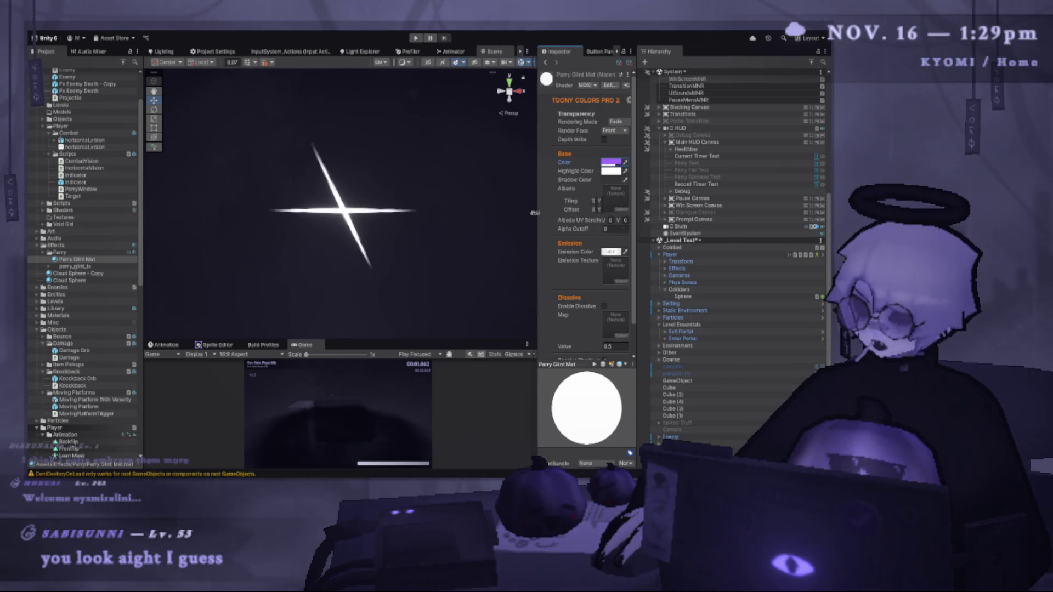
drag(636, 231, 688, 230)
drag(533, 222, 552, 222)
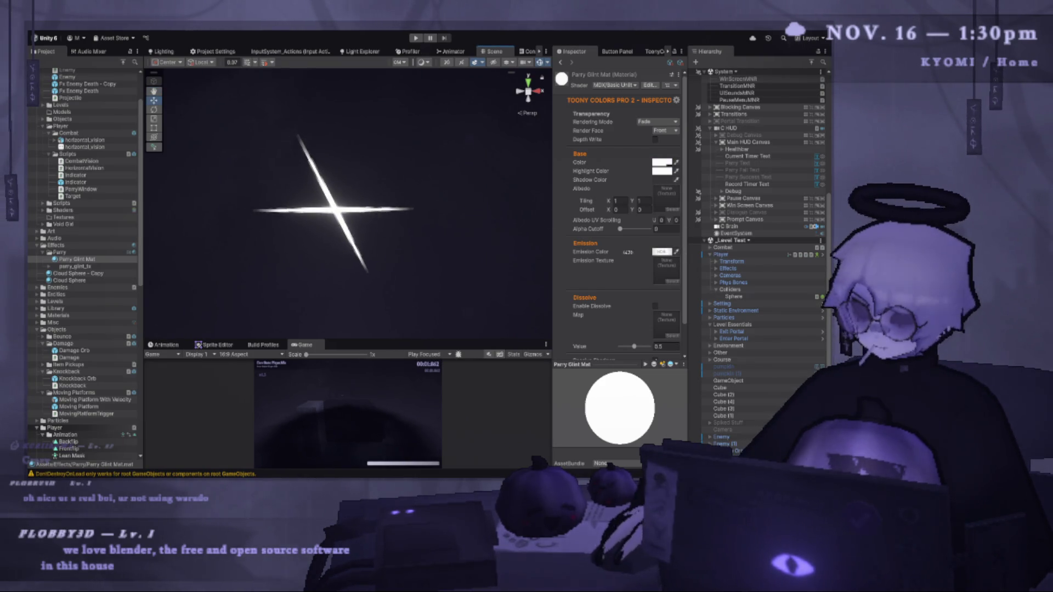
key(ctrl+z)
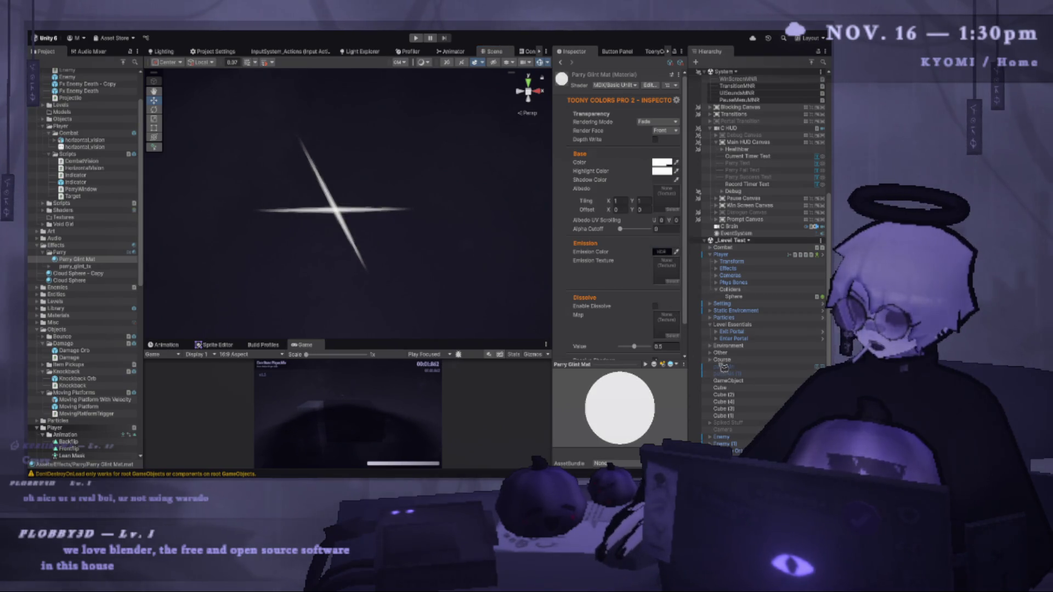
key(ctrl+y)
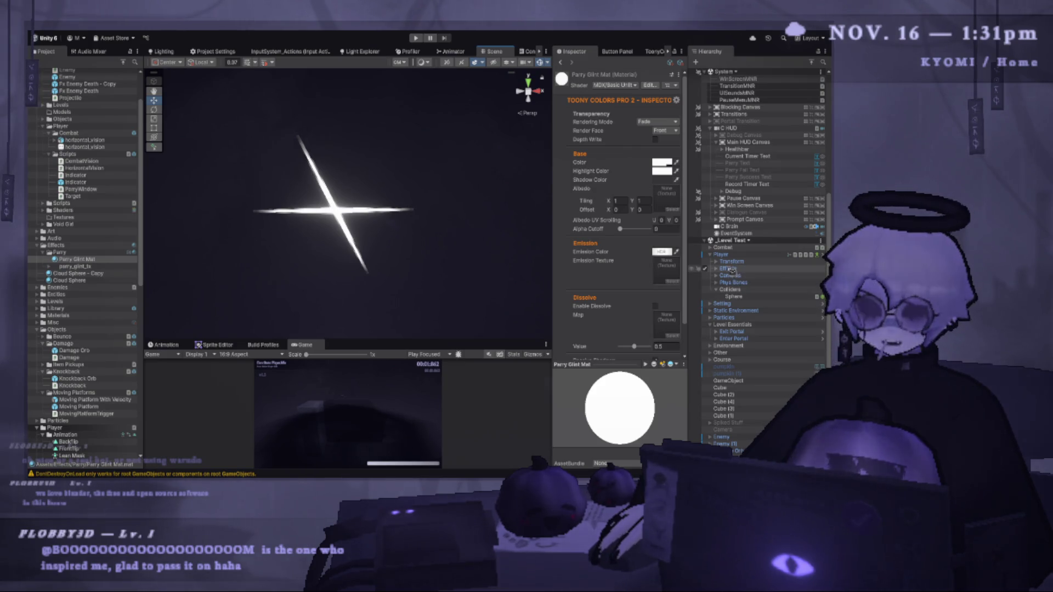
Select VfxMNR in the Hierarchy and widen the Inspector to show its settings.
scroll(758, 191, up, 3)
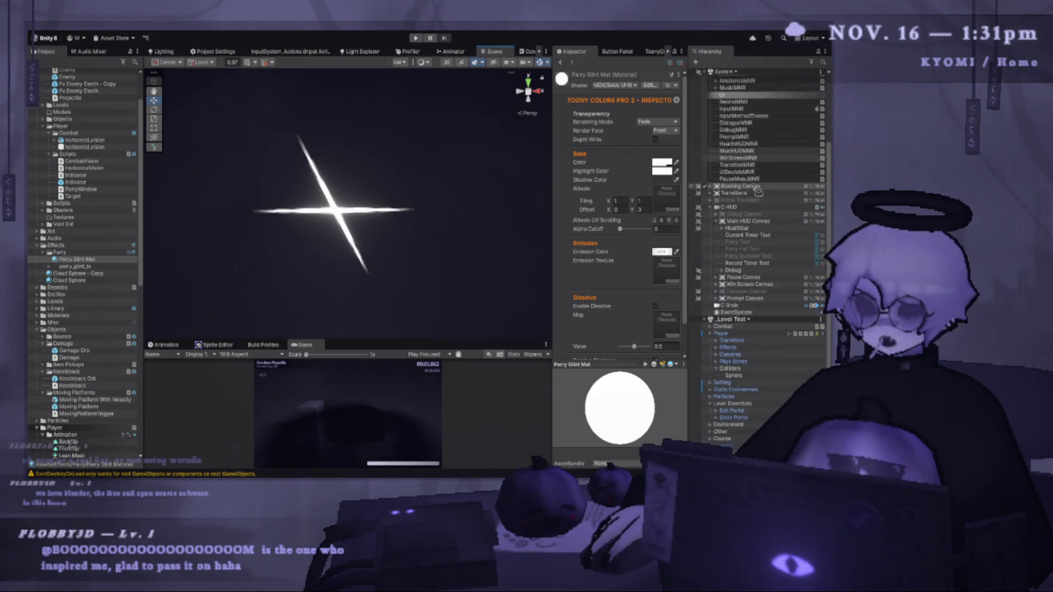
scroll(758, 191, up, 4)
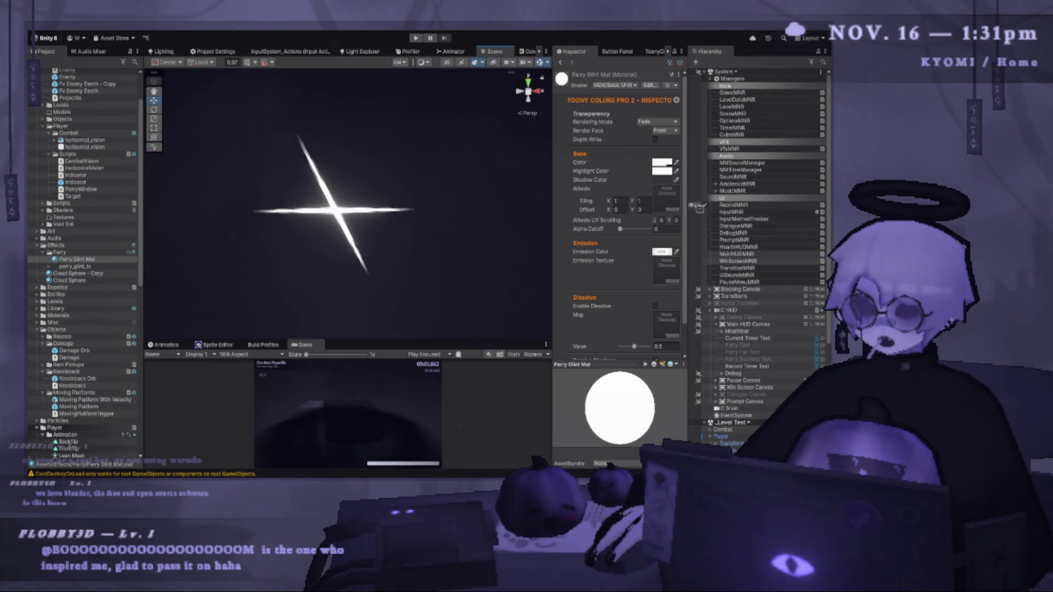
drag(688, 204, 662, 143)
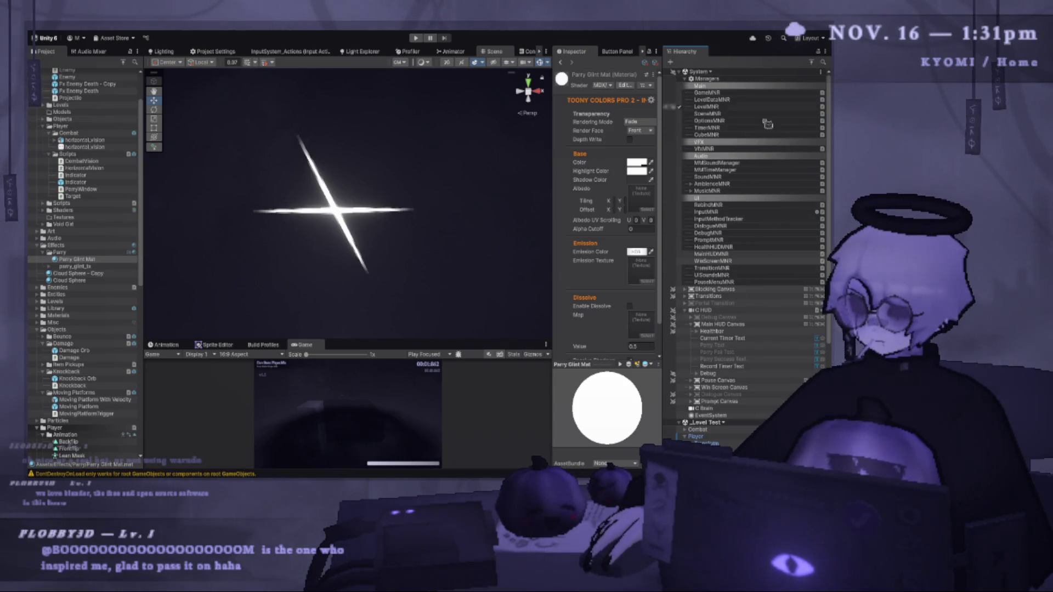
click(707, 148)
drag(552, 148, 461, 149)
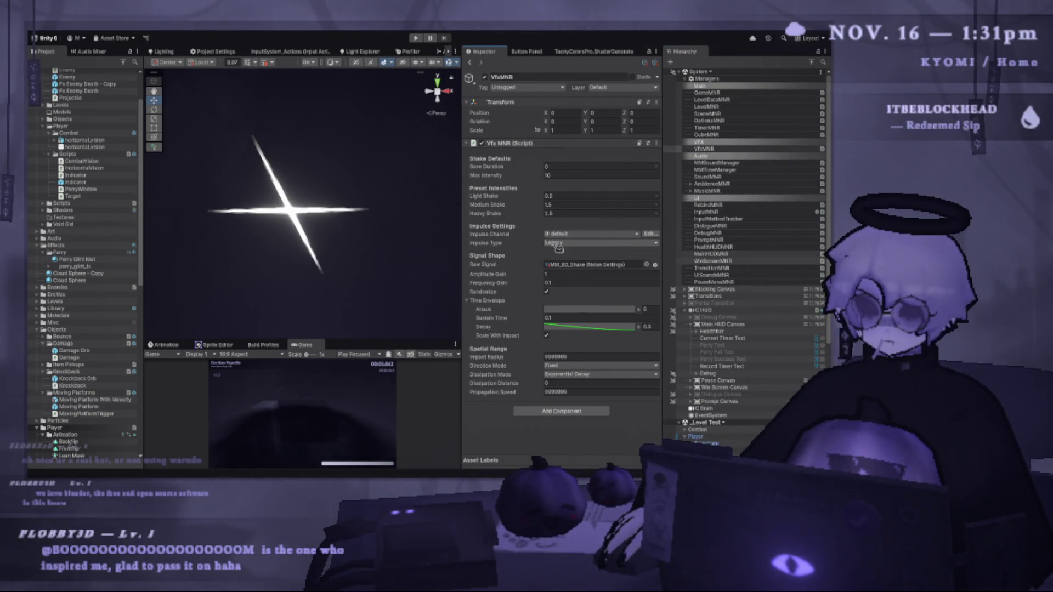
In VS Code, list all Shake references and open the call in VoidMine.cs.
key(alt+Tab)
scroll(362, 301, down, 3)
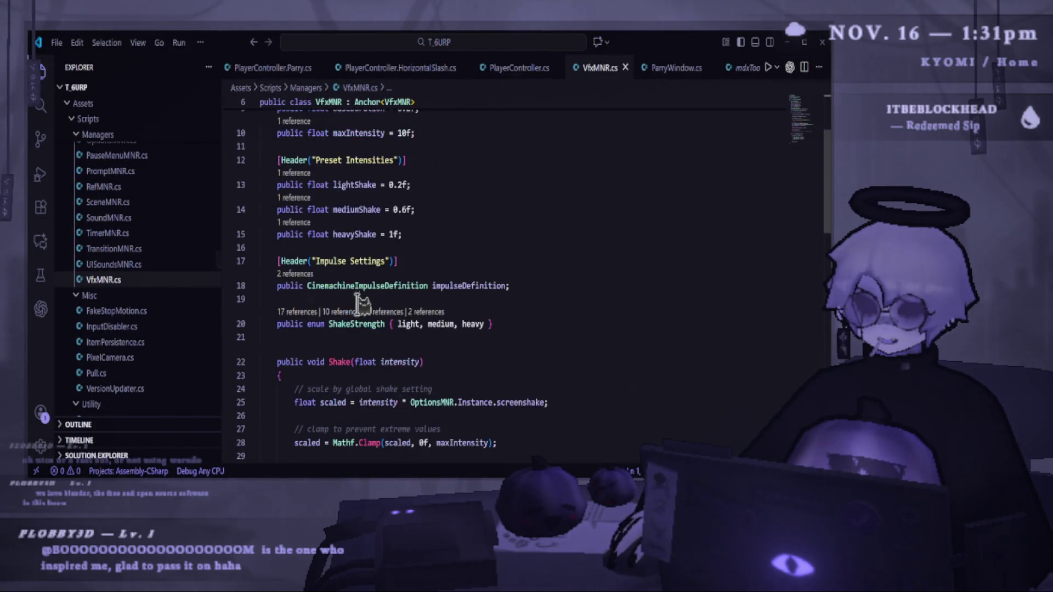
scroll(362, 302, down, 2)
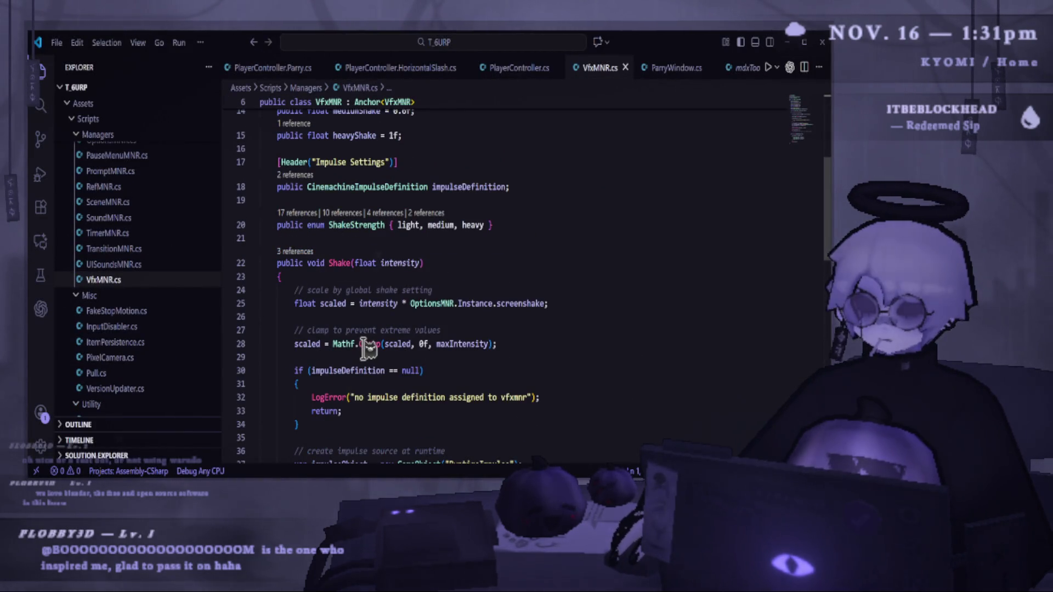
click(295, 252)
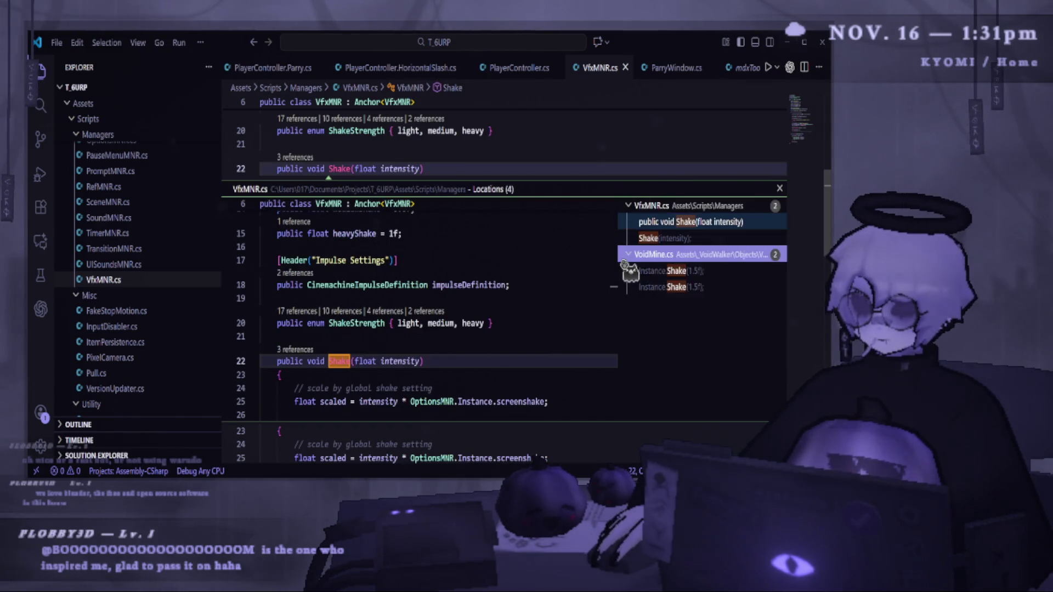
double_click(639, 271)
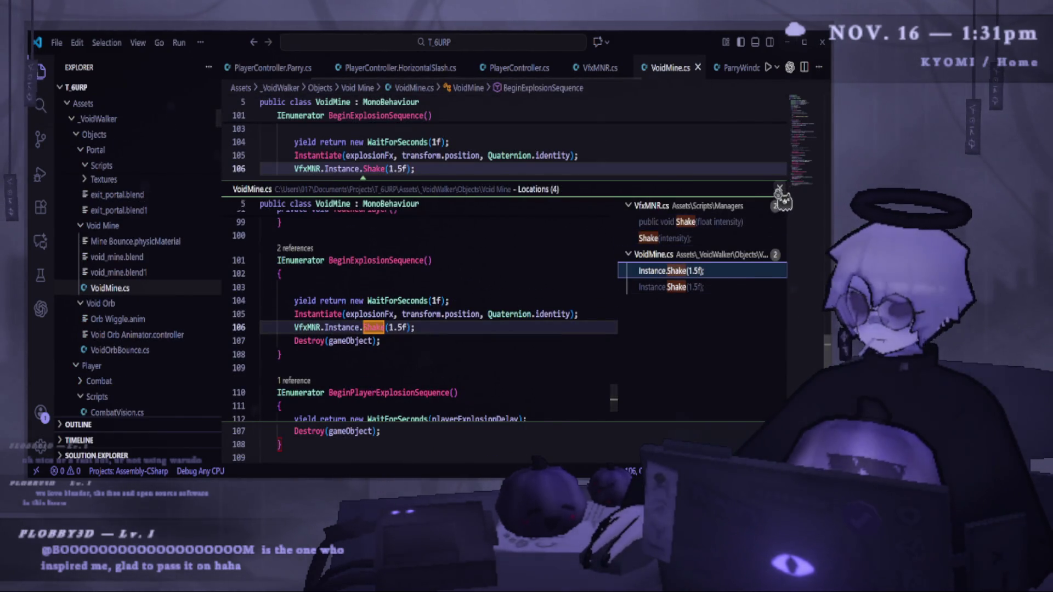
click(779, 189)
scroll(371, 219, up, 4)
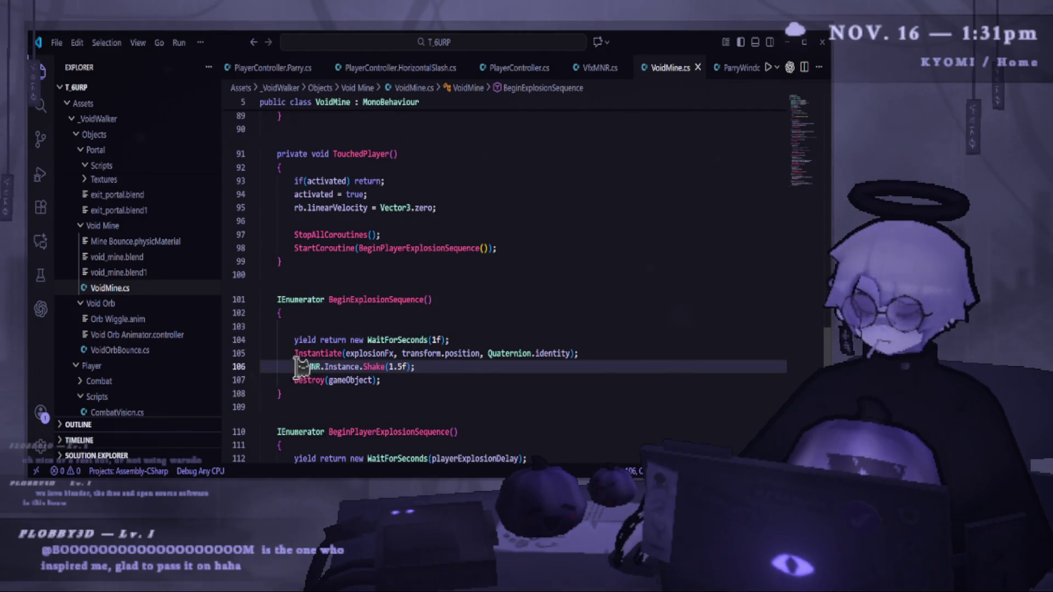
Inspect the VfxMNR.Instance.Shake line, dismiss its code actions unchanged, and minimize VS Code.
double_click(341, 366)
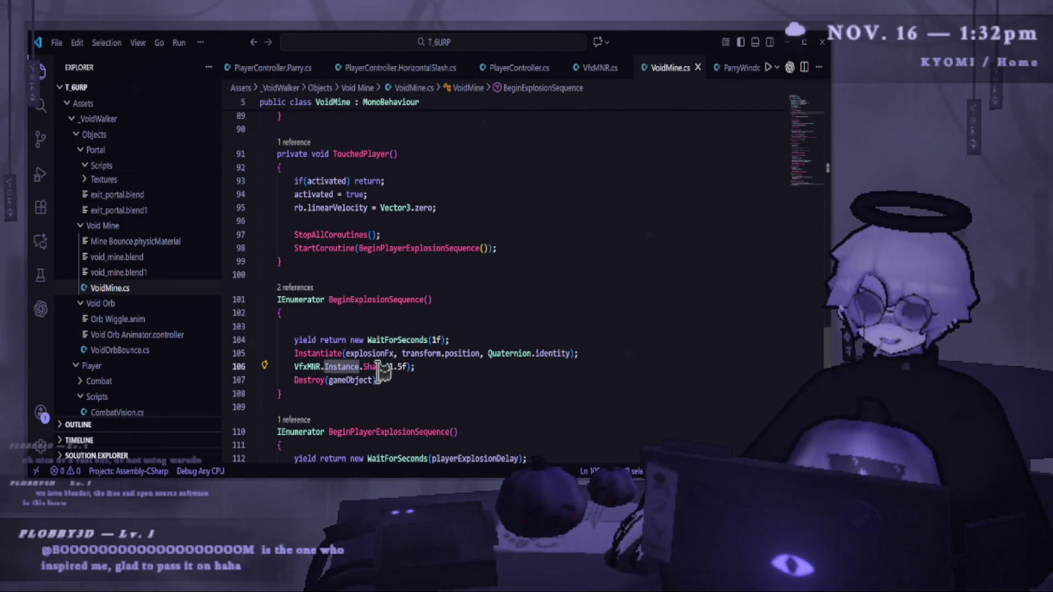
click(427, 379)
scroll(426, 367, down, 1)
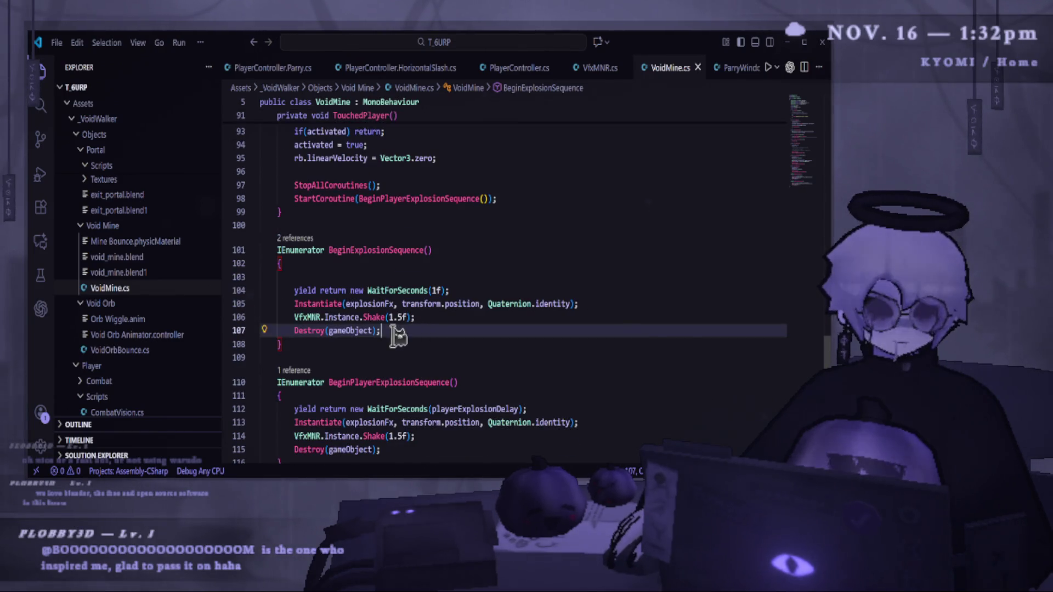
click(434, 320)
scroll(431, 323, down, 1)
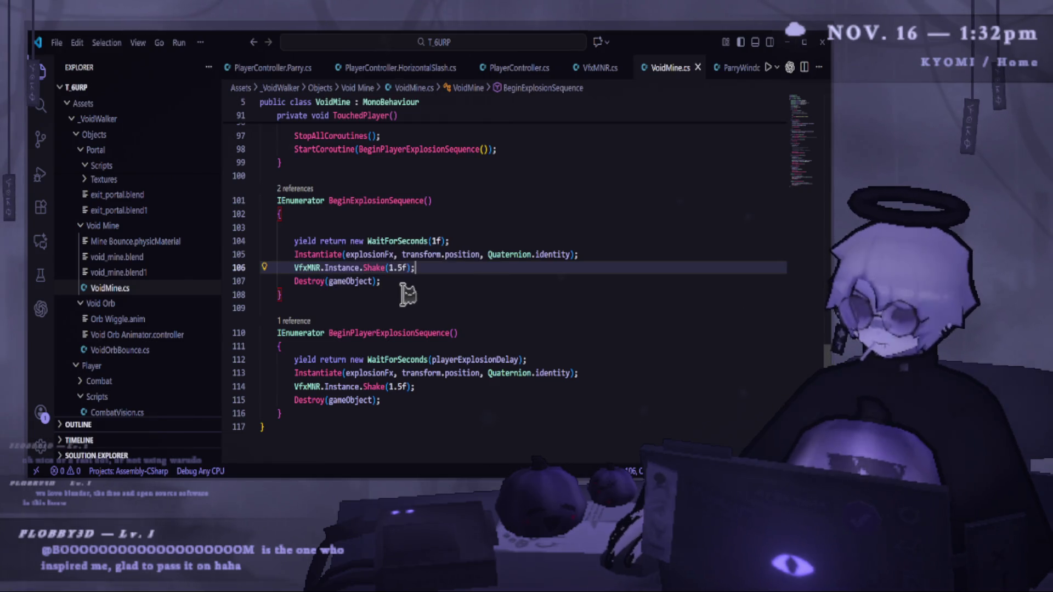
key(Down)
key(Down)
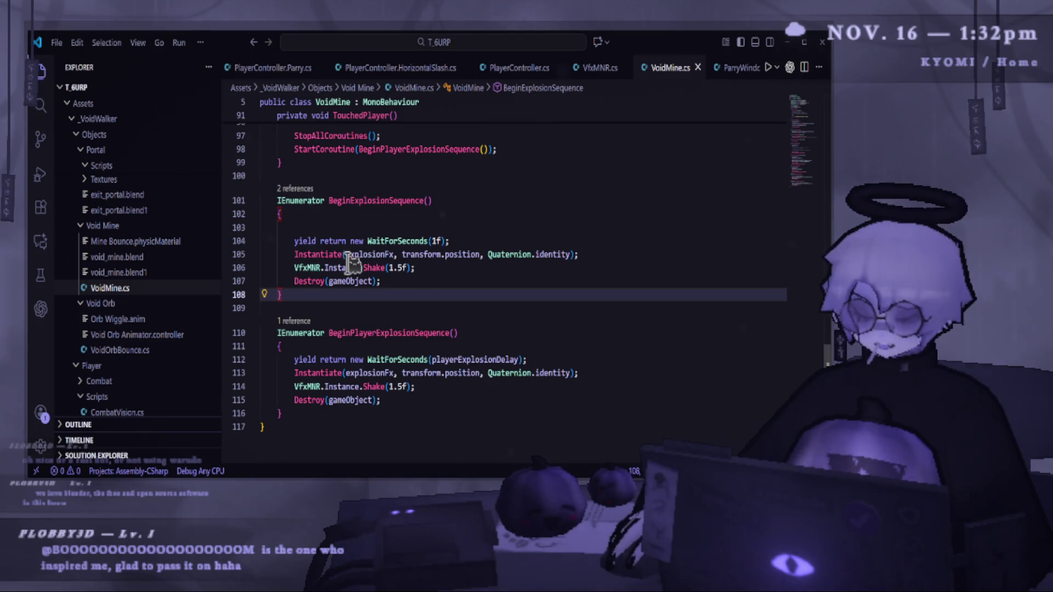
key(Up)
key(Up)
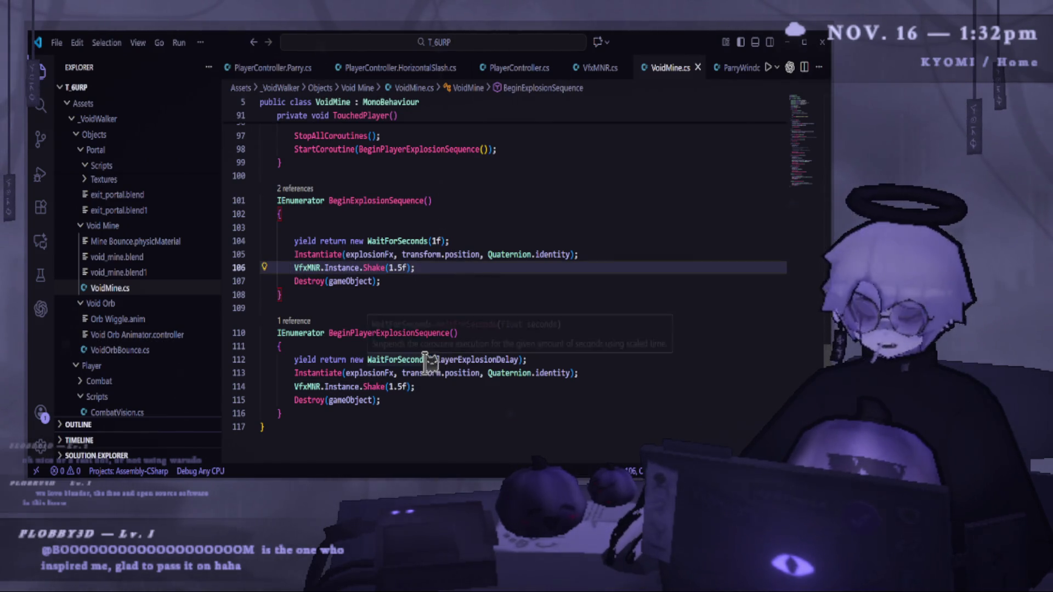
right_click(317, 257)
key(Down)
key(Down)
key(Down)
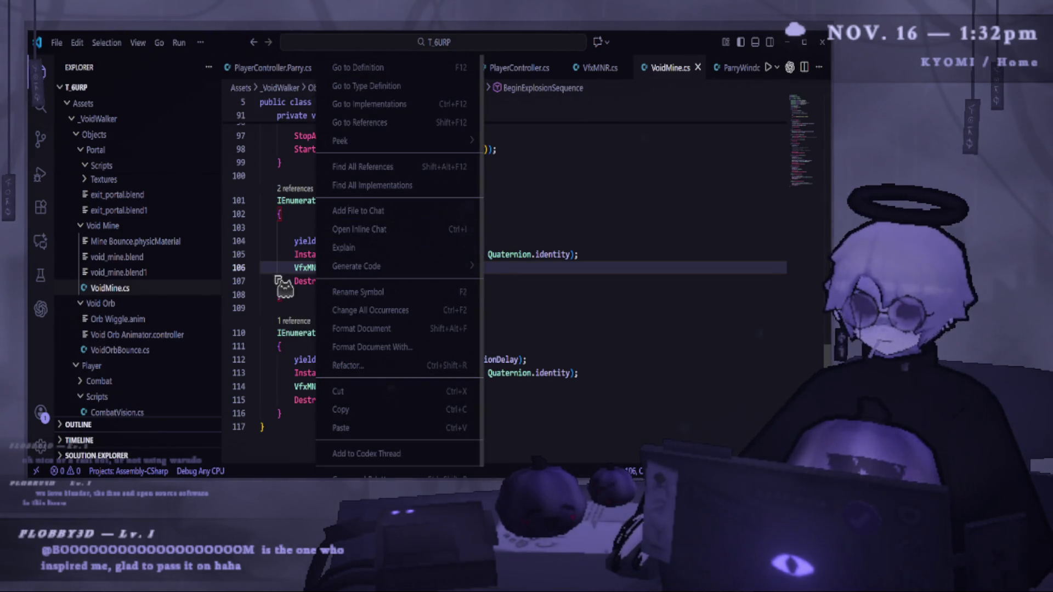
key(Escape)
key(Down)
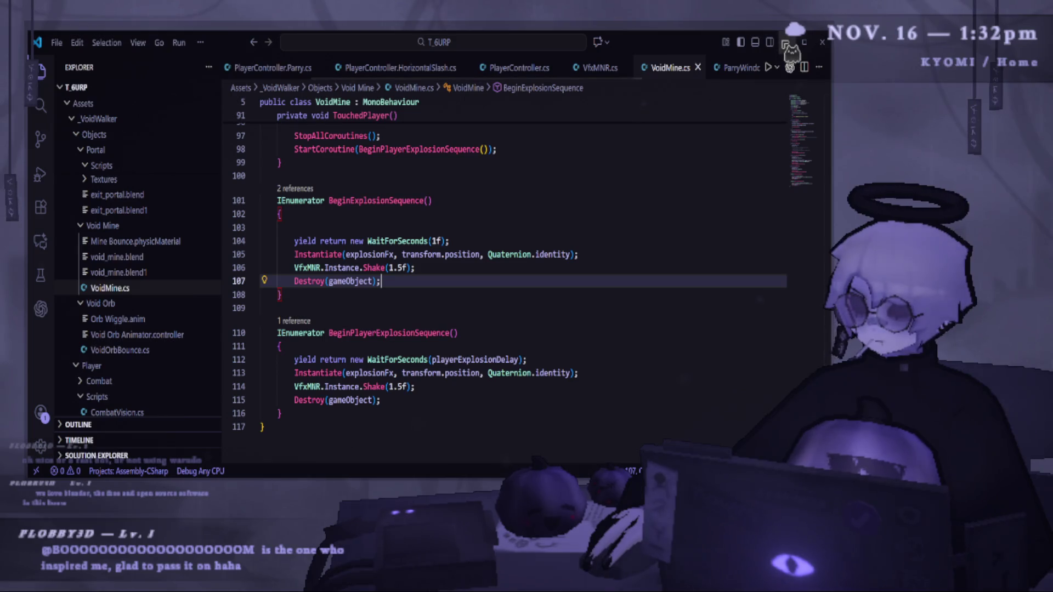
click(788, 43)
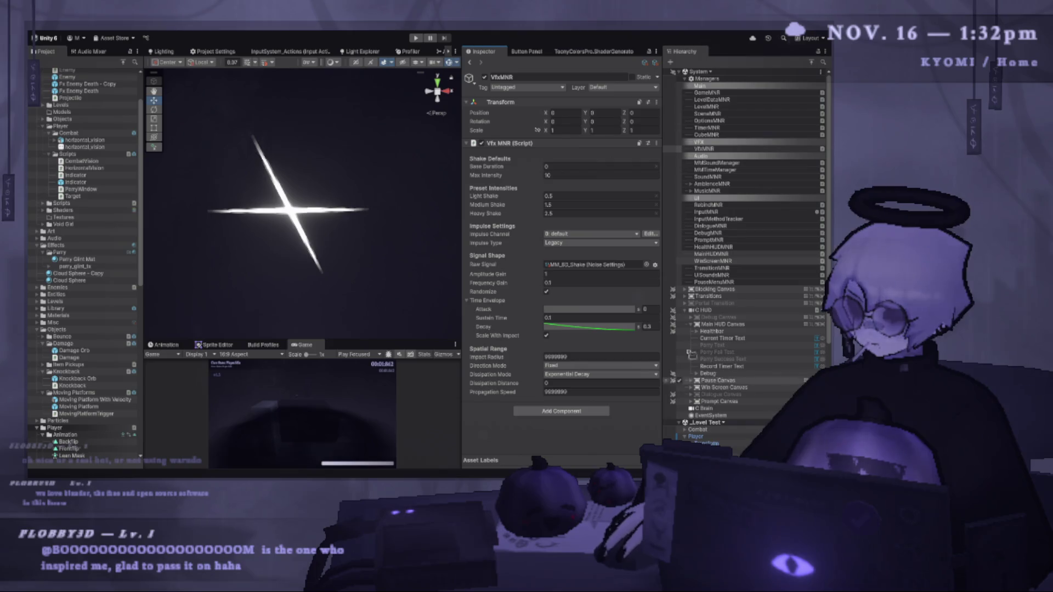
Frame parry_glint_tx (1) and duplicate it as parry_glint_tx (2).
click(287, 209)
key(f)
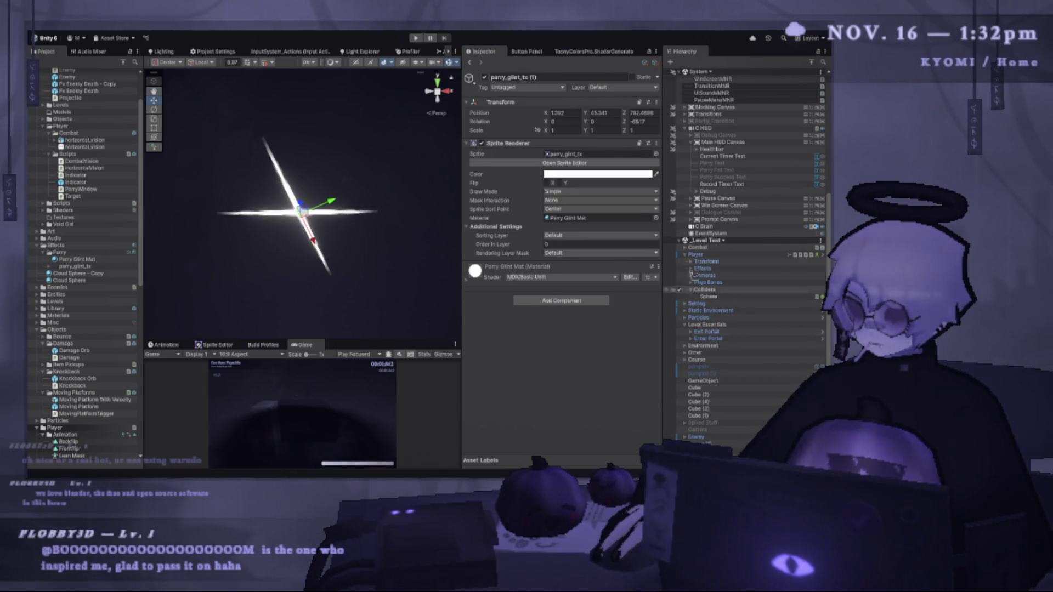
key(ctrl+d)
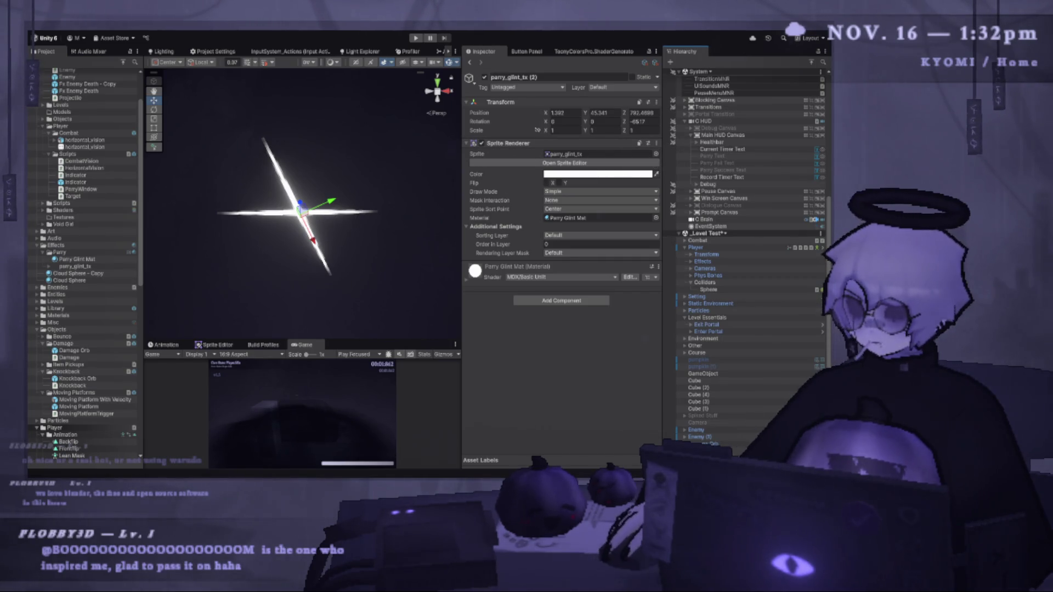
click(89, 260)
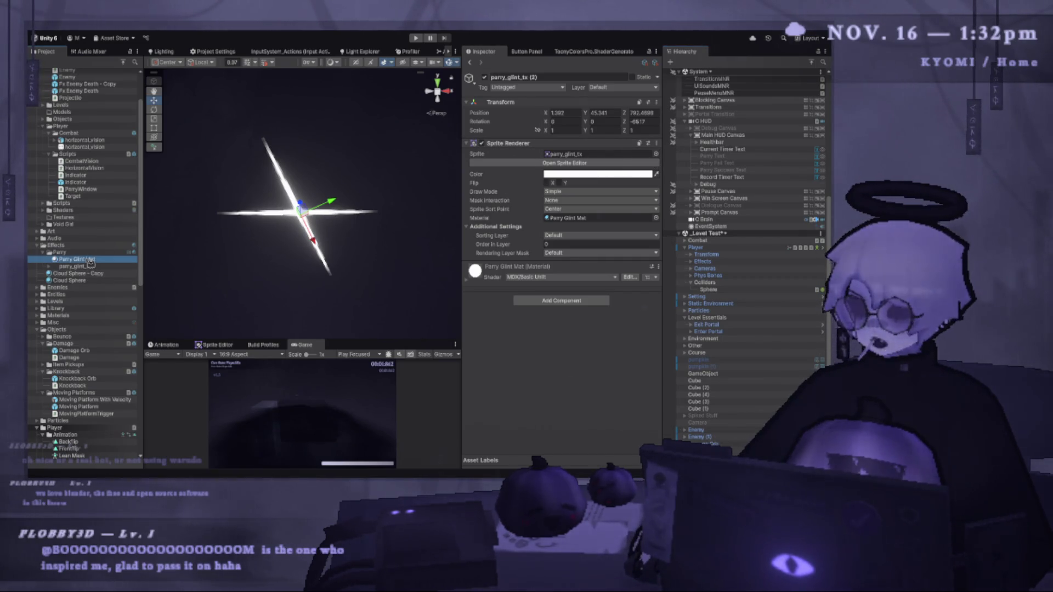
mouse_move(258, 191)
mouse_down()
mouse_move(331, 158)
mouse_move(309, 199)
mouse_up()
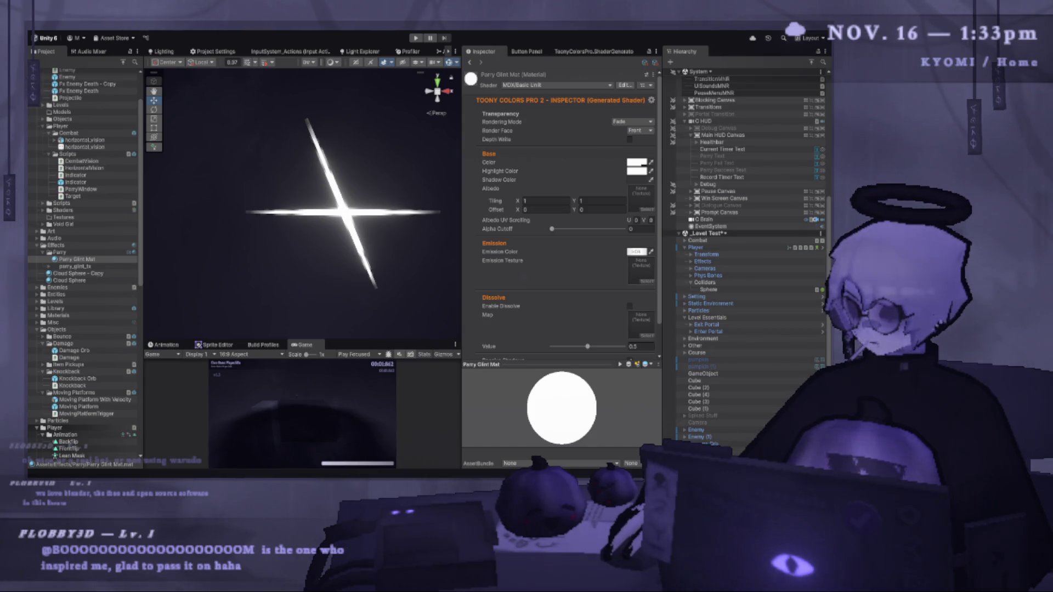
Set the duplicate's Sprite to blur_circle and darken Parry Glint Mat's Emission Color.
click(341, 210)
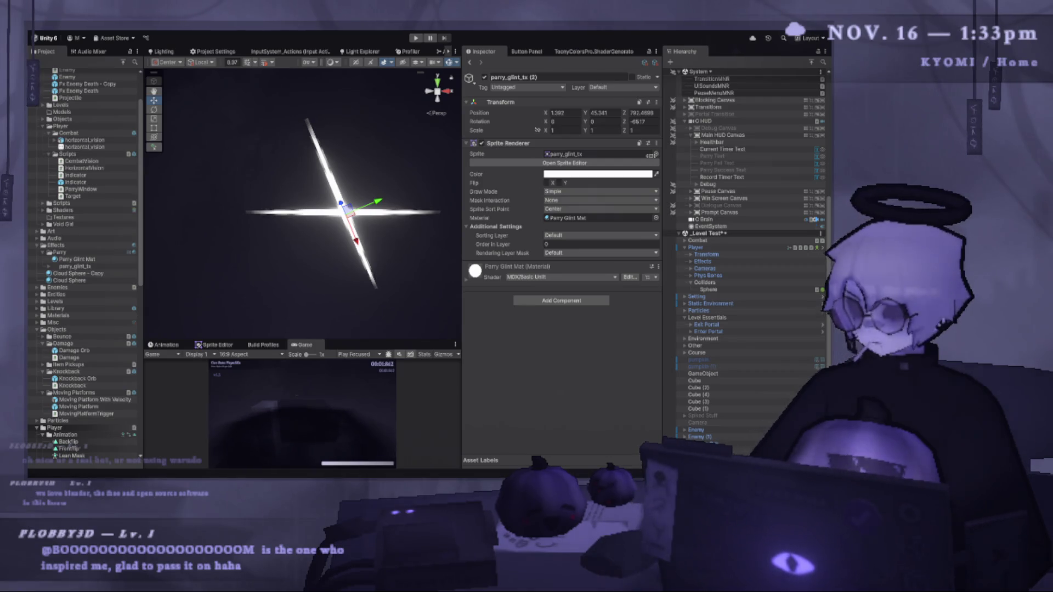
click(716, 207)
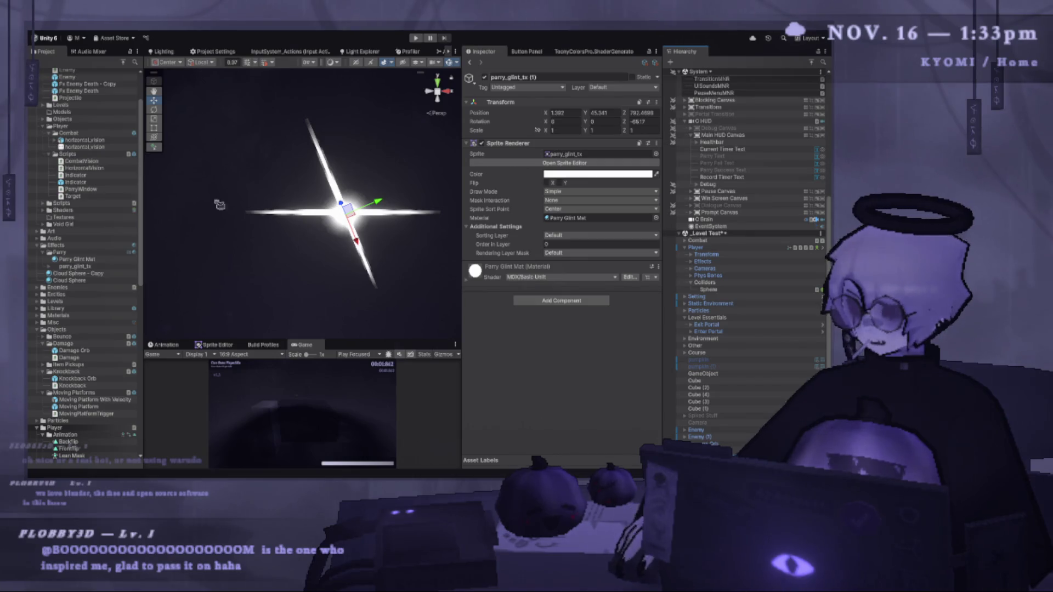
double_click(601, 217)
click(637, 252)
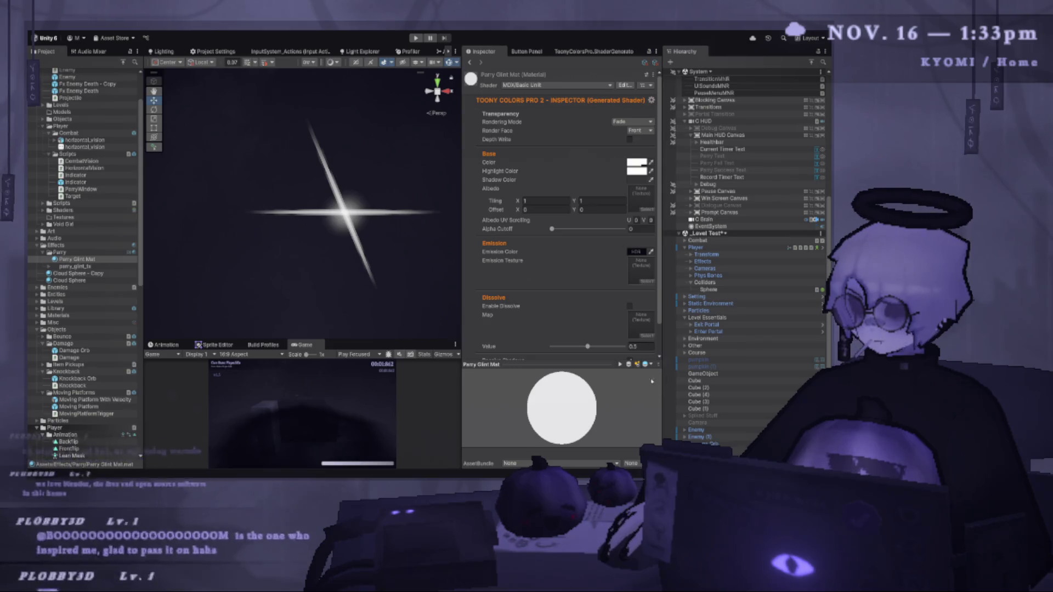
scroll(251, 204, up, 2)
click(370, 201)
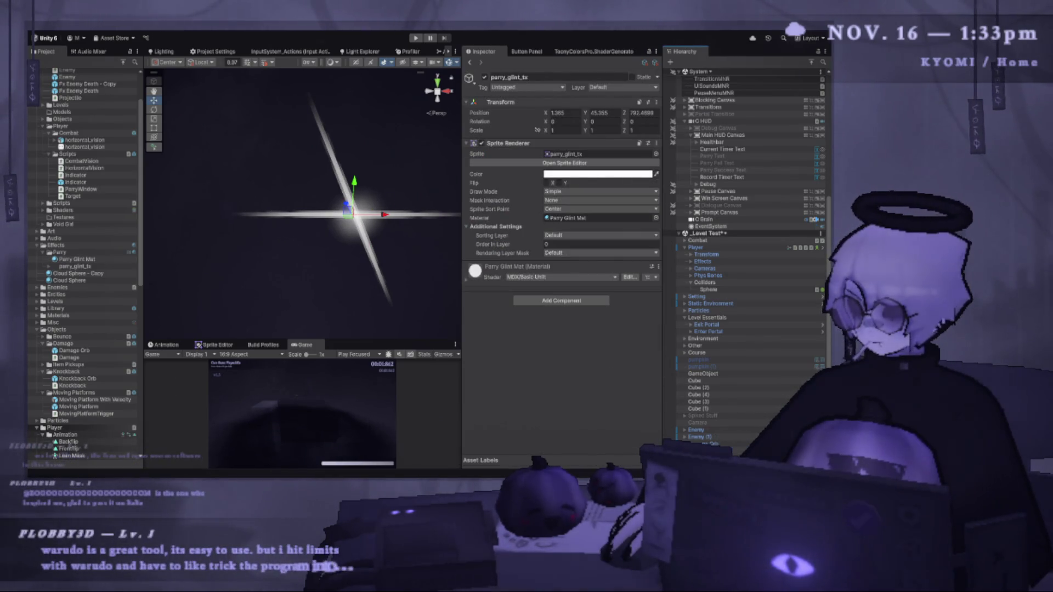
Select the blur_circle copy and try, then cancel, a Z rotation of 0.
click(354, 214)
click(653, 121)
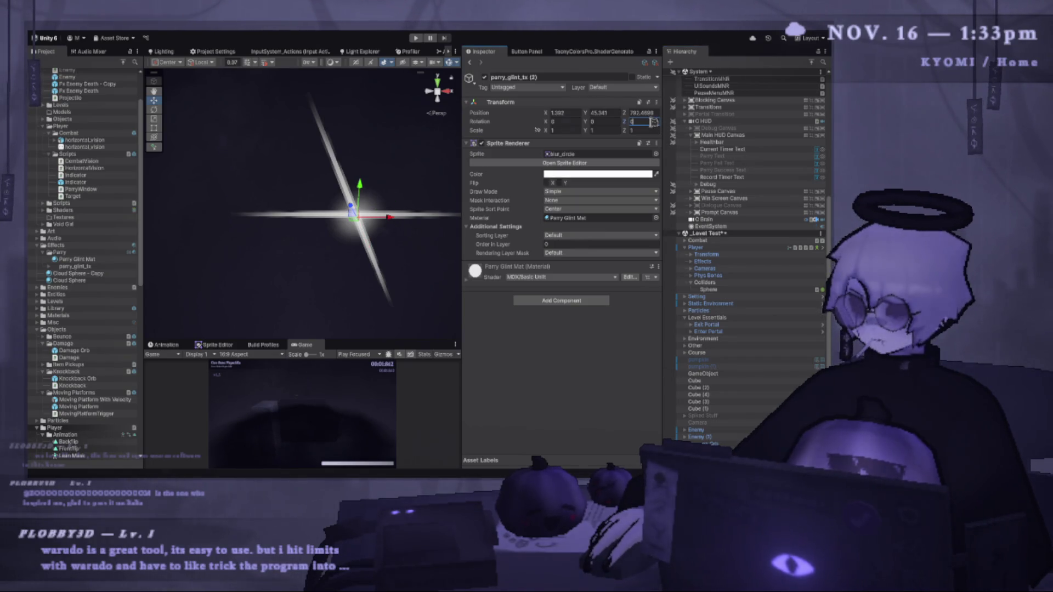
key(ctrl+z)
text(0)
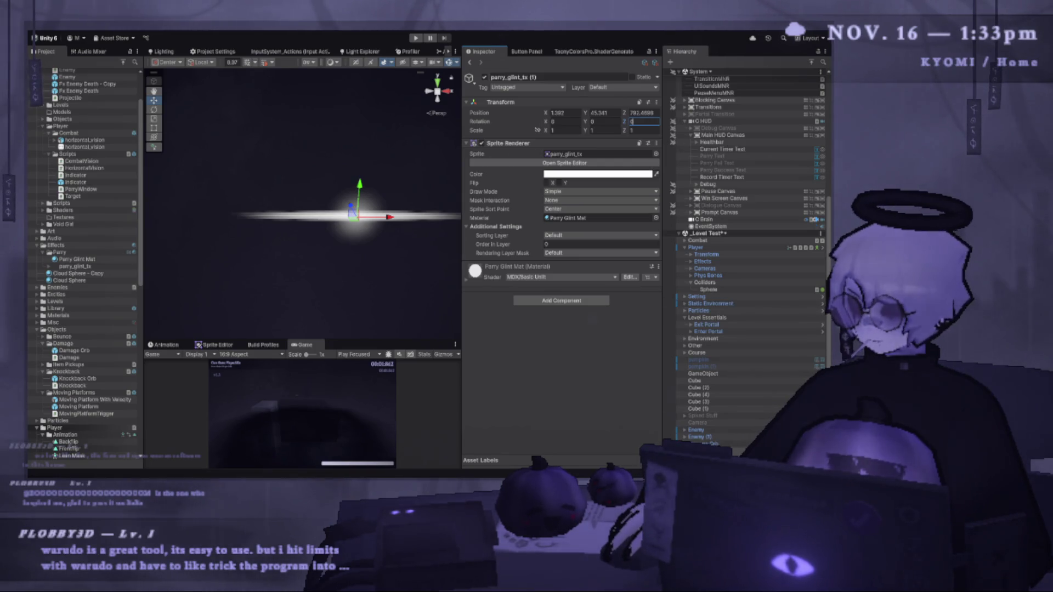
key(Escape)
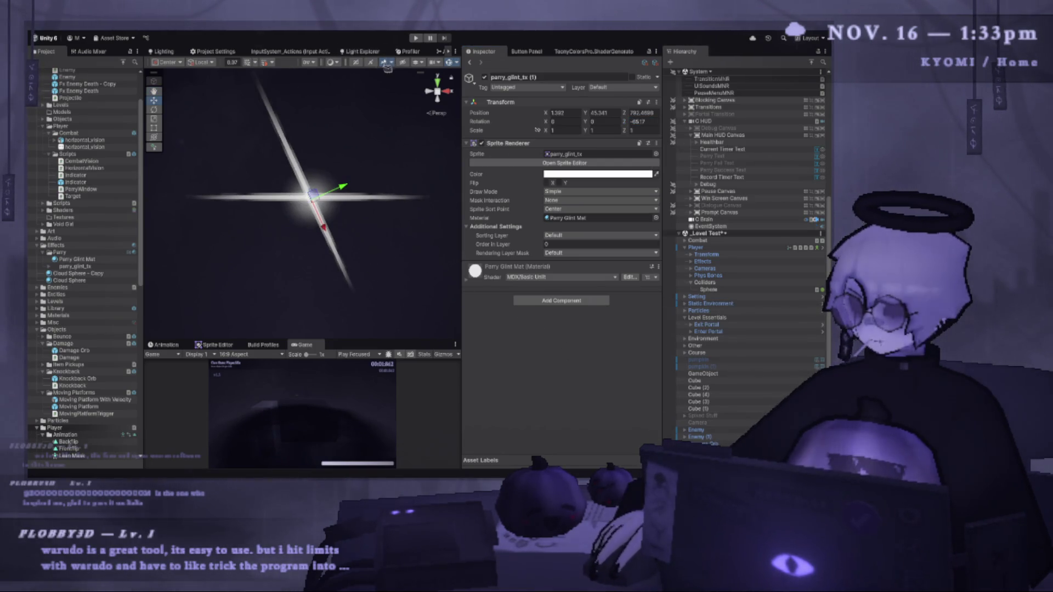
Switch to 2D view and scale the blur_circle copy up to about 2.06.
click(359, 63)
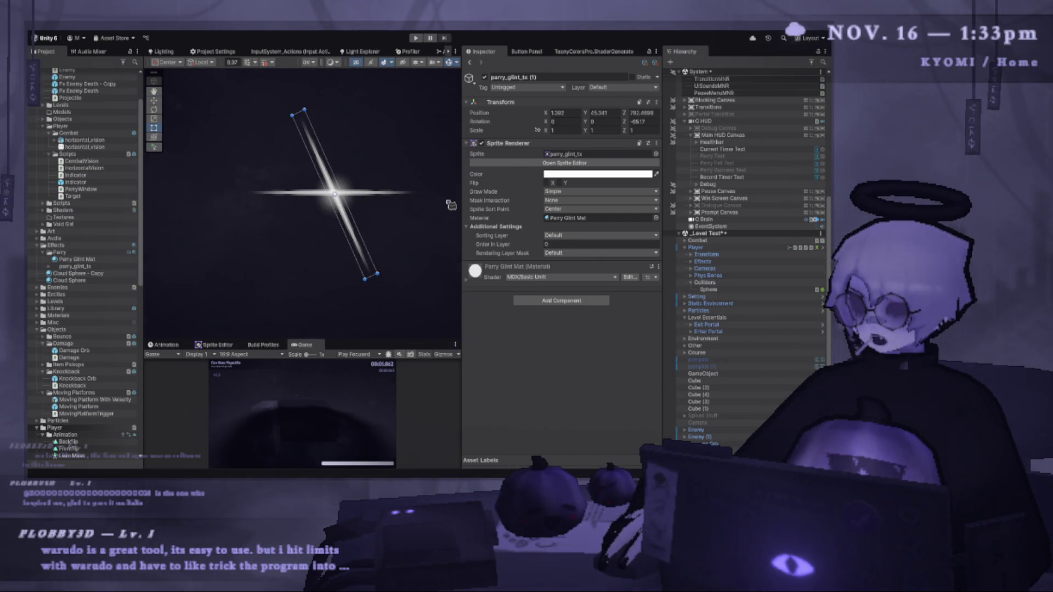
drag(463, 200, 500, 202)
scroll(299, 222, up, 5)
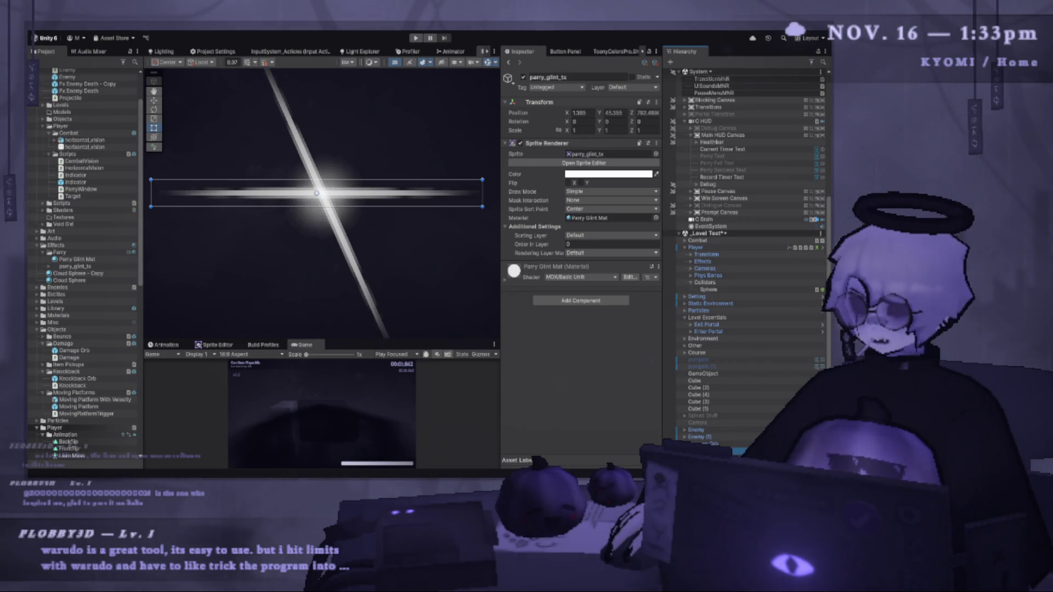
click(323, 220)
click(157, 119)
scroll(343, 326, down, 2)
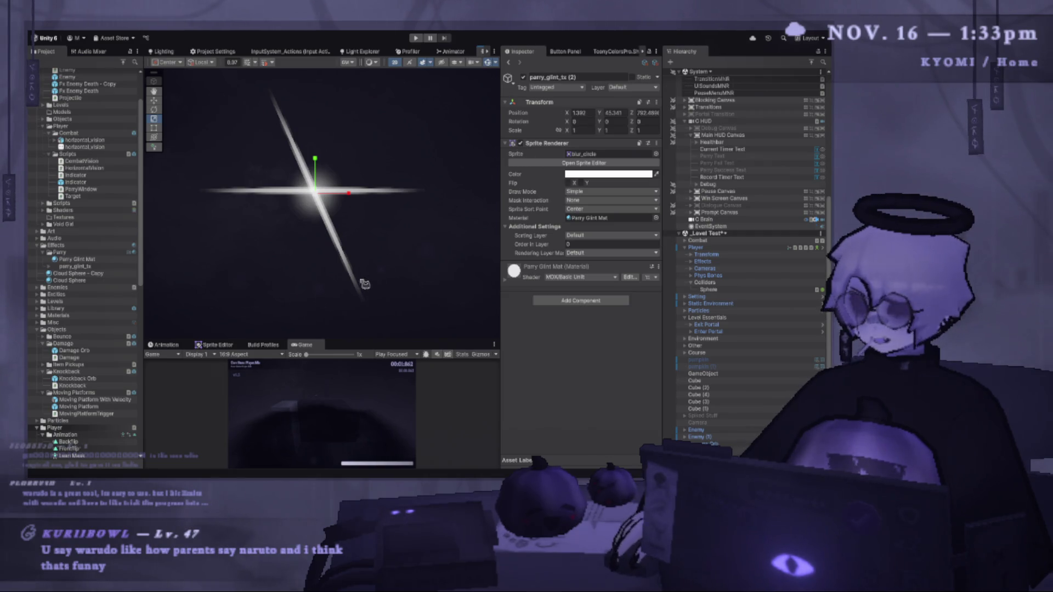
mouse_move(322, 196)
mouse_down()
mouse_move(390, 211)
mouse_move(379, 216)
mouse_move(388, 207)
mouse_move(430, 228)
mouse_move(432, 244)
mouse_move(420, 245)
mouse_up()
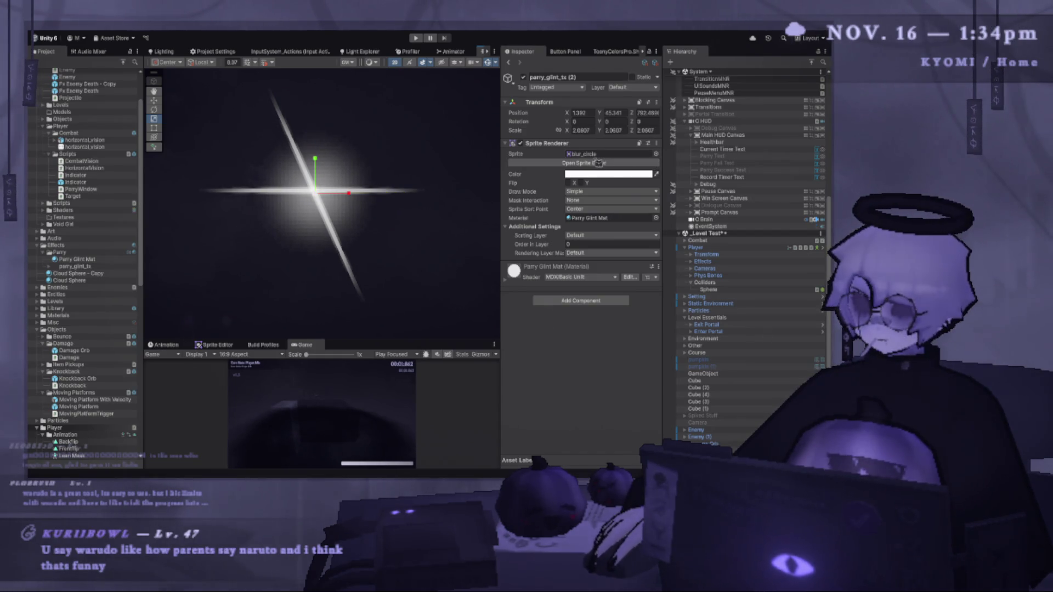
scroll(397, 200, down, 2)
scroll(456, 212, down, 1)
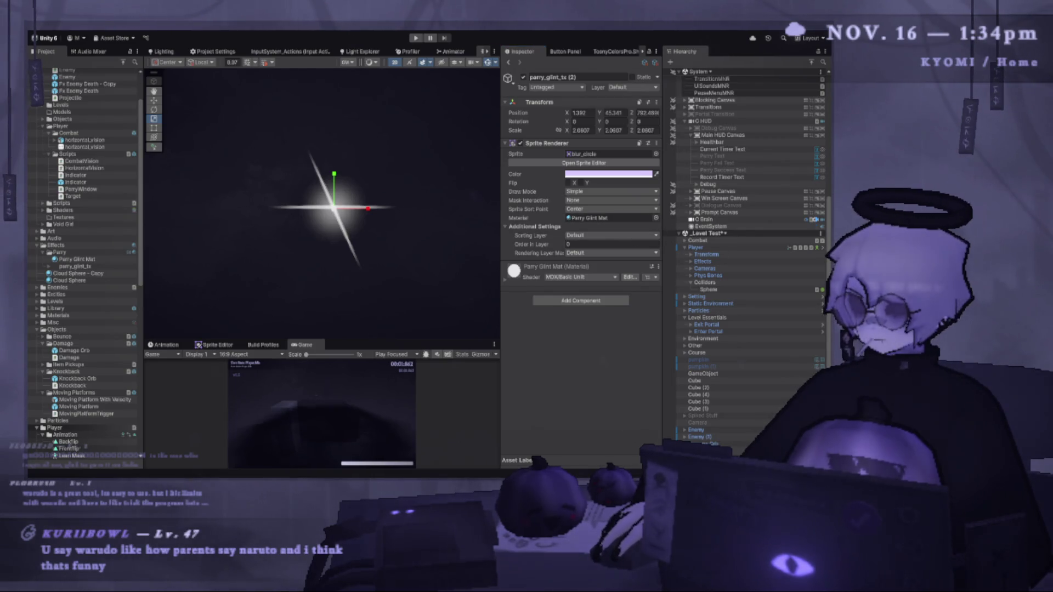
Restore the glow sprite's default sprite material with a light lavender tint and recentre the view.
key(Delete)
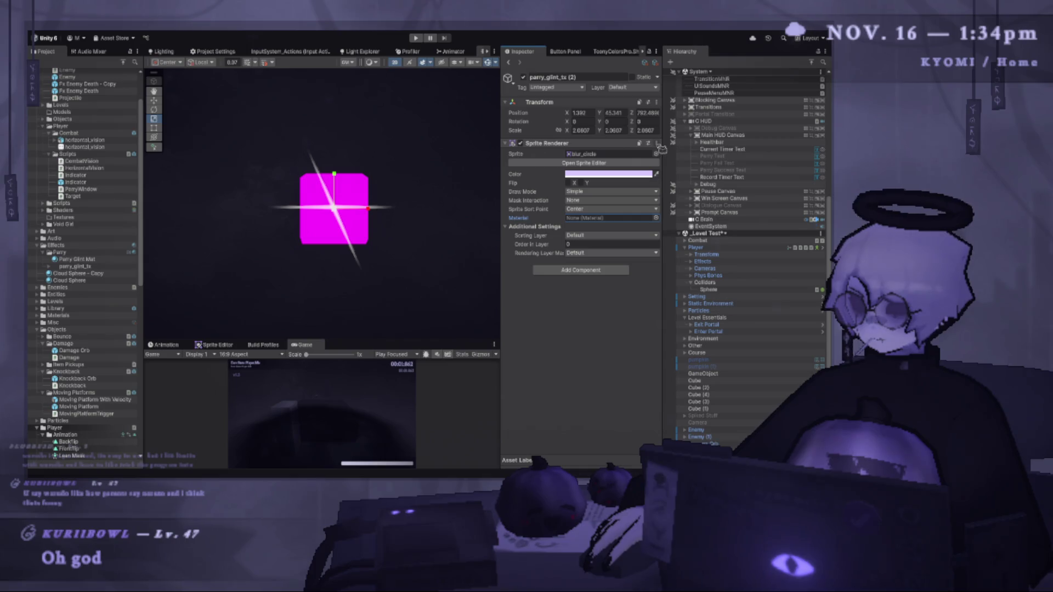
key(ctrl+z)
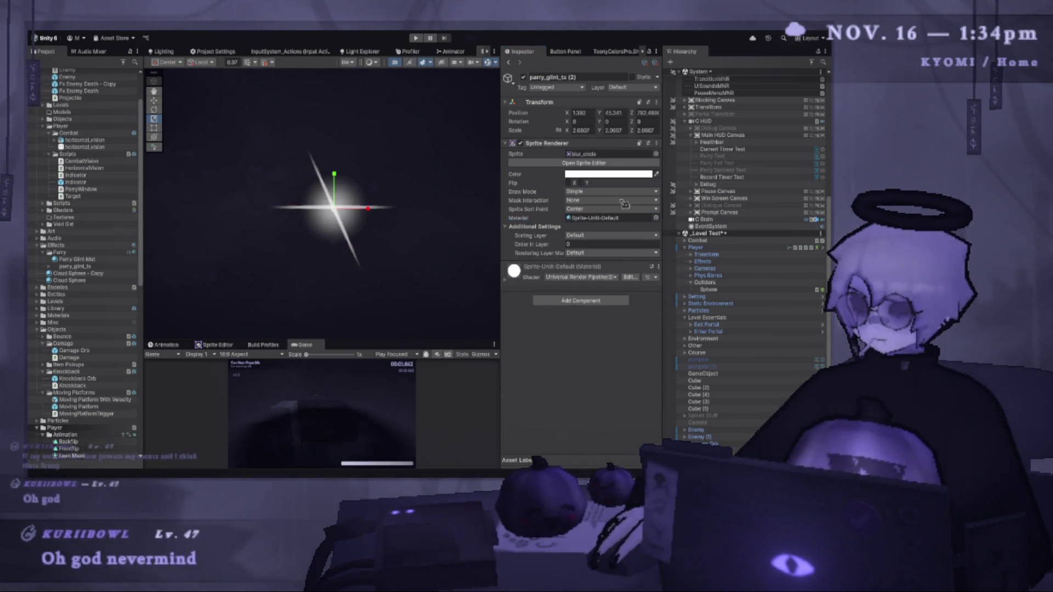
key(ctrl+z)
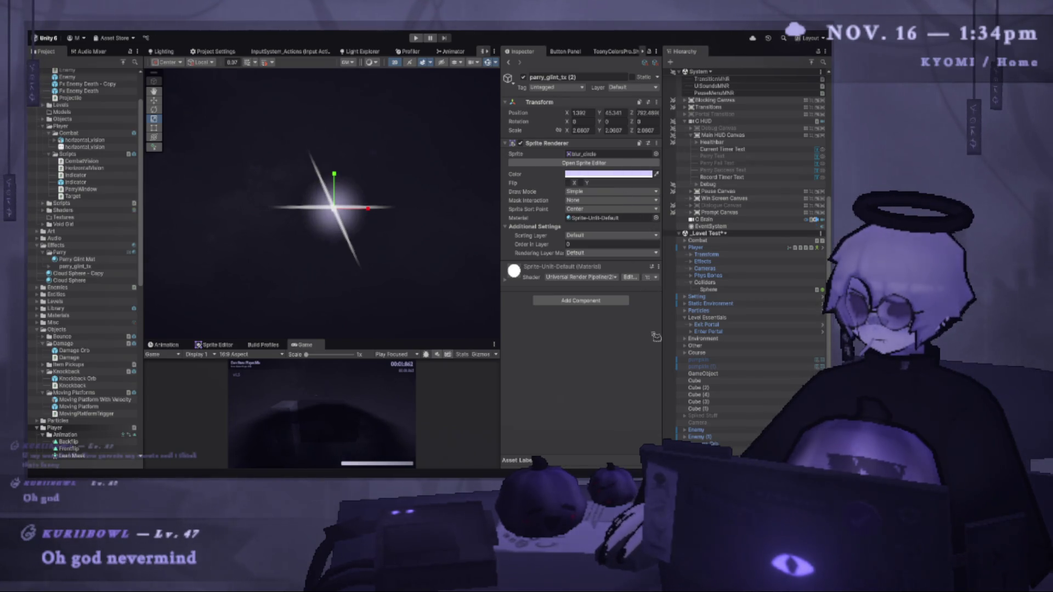
scroll(313, 193, down, 2)
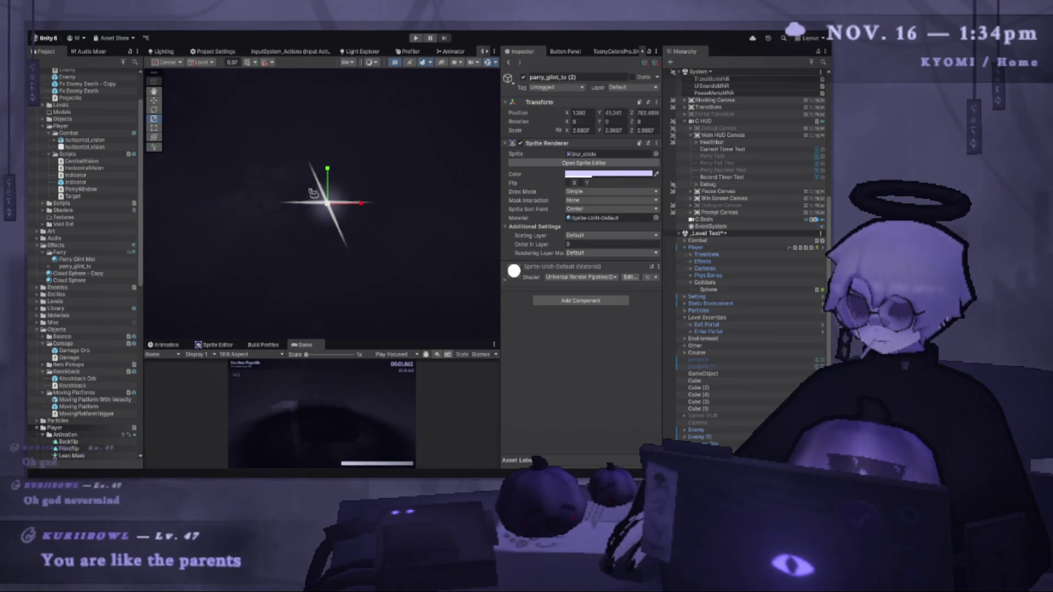
click(363, 155)
scroll(362, 155, up, 2)
mouse_move(346, 150)
mouse_down()
mouse_move(371, 146)
mouse_move(372, 155)
mouse_up()
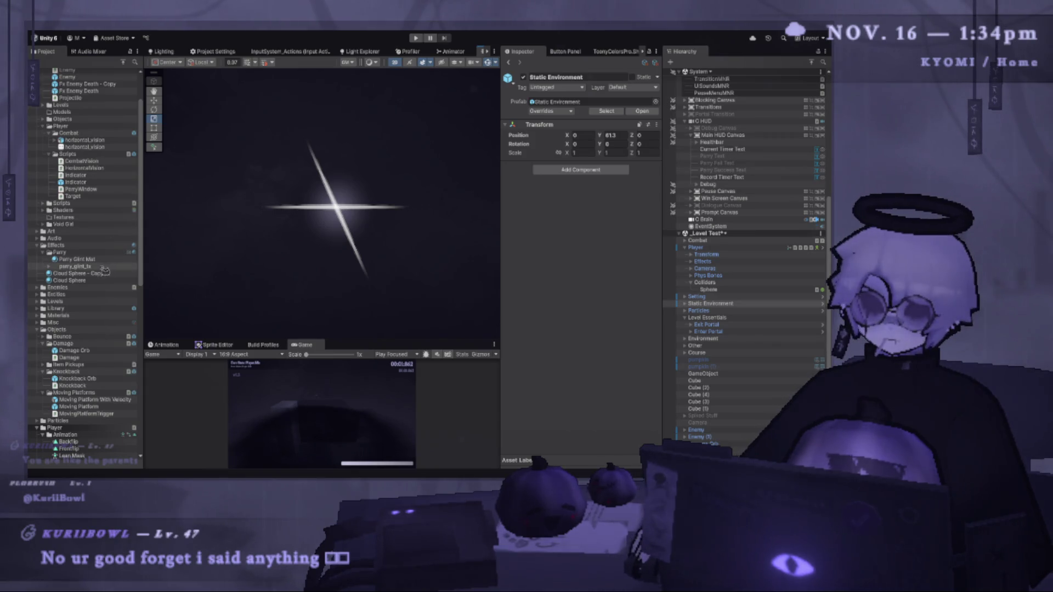
Give the glint sprites Sprite-Unlit-Default material with a pale lavender, lower-alpha tint.
click(334, 207)
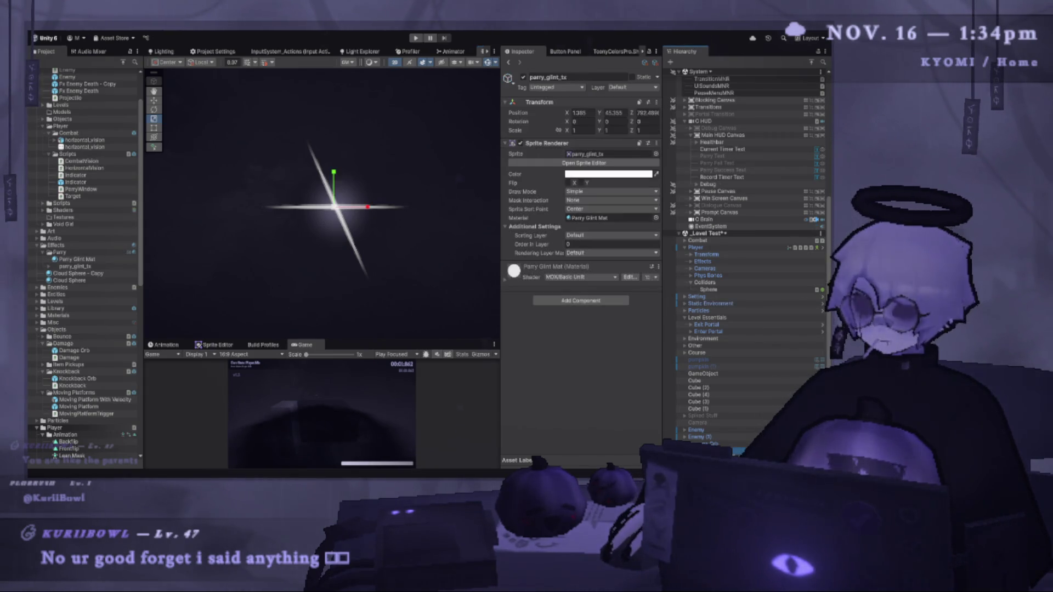
click(652, 145)
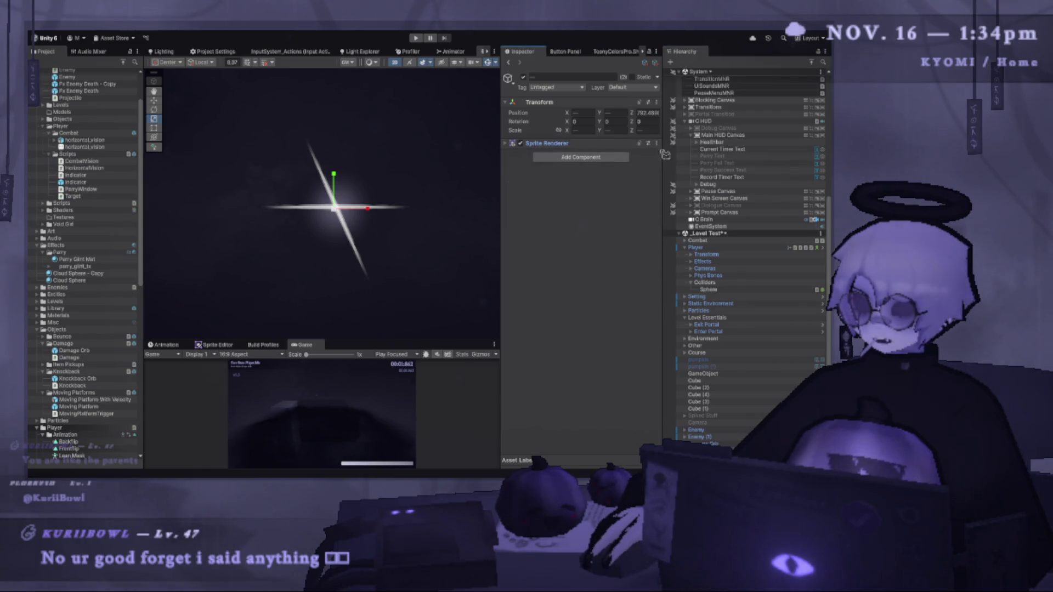
click(546, 143)
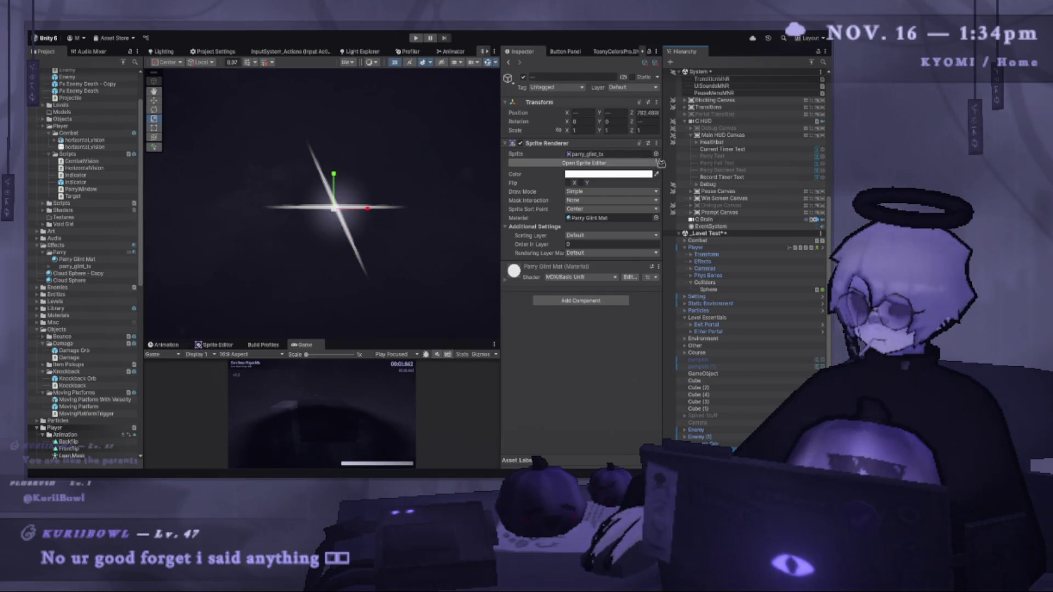
click(641, 144)
click(624, 144)
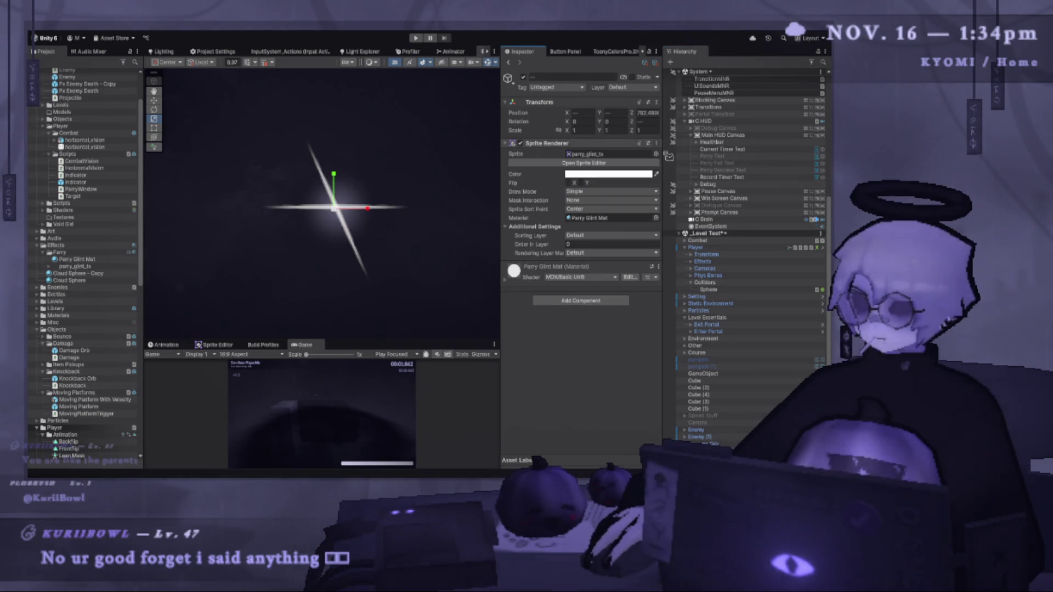
key(ctrl+z)
key(ctrl+z)
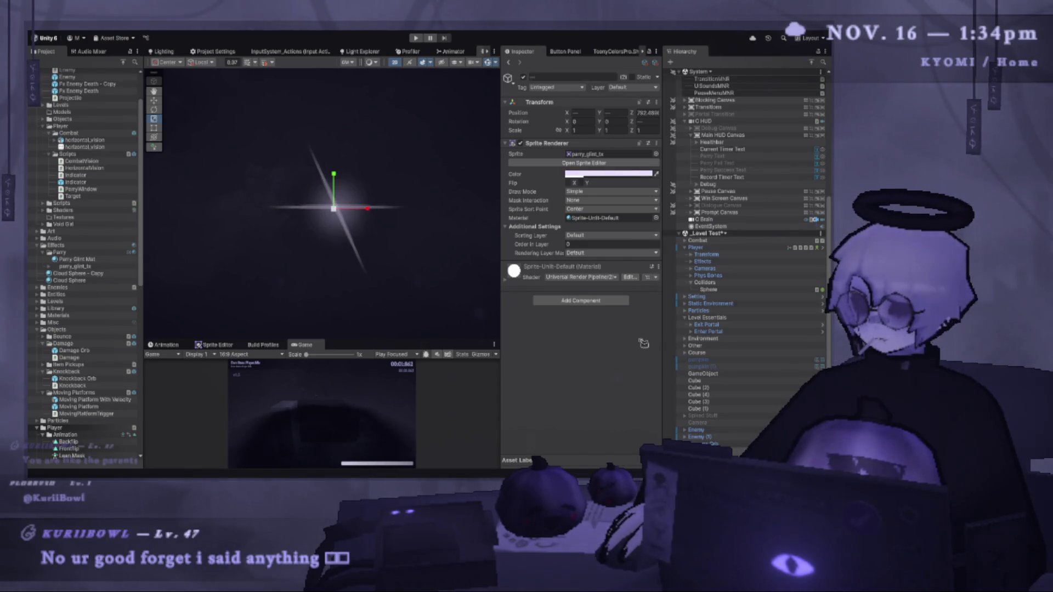
key(ctrl+z)
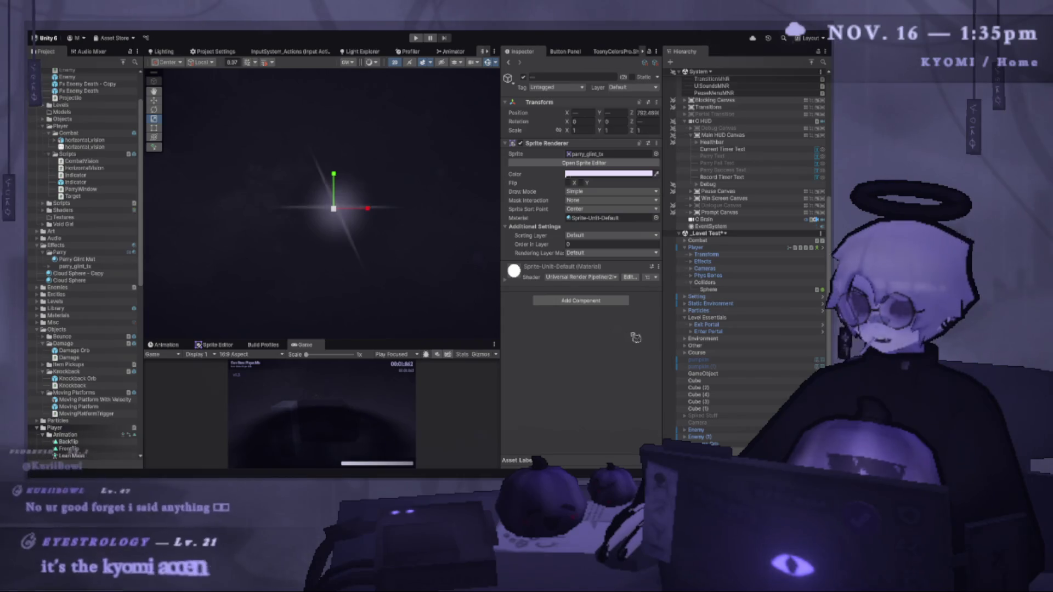
key(ctrl+z)
key(ctrl+z)
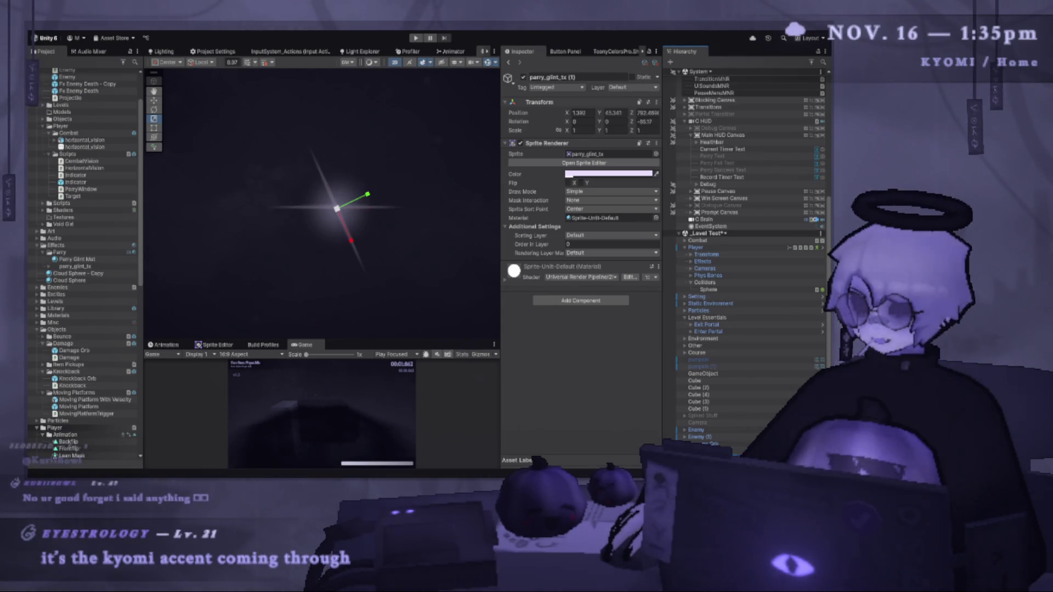
key(ctrl+z)
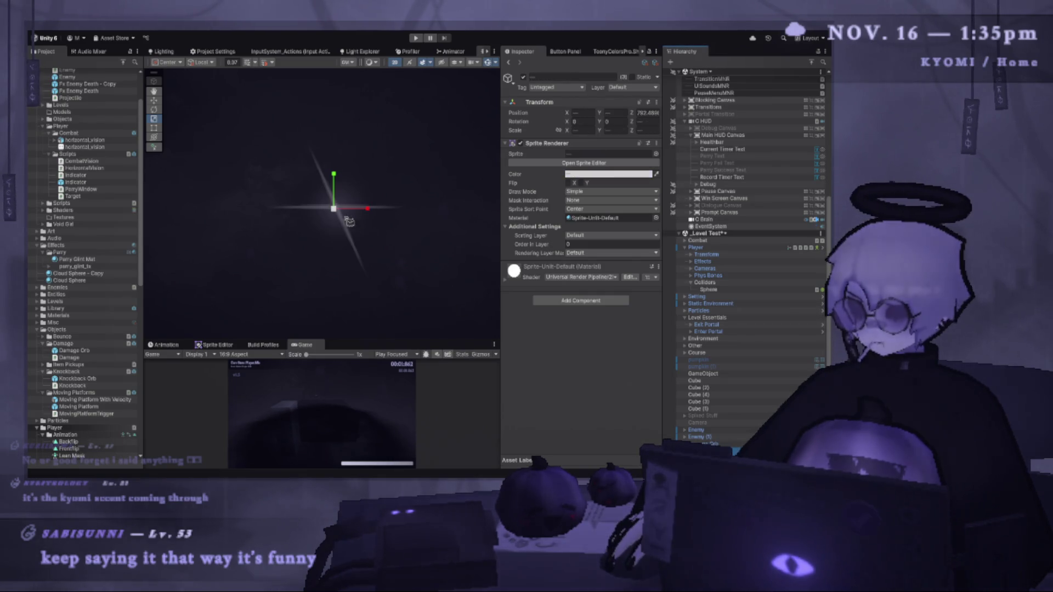
Select and frame the glint sprites in the Scene view, singling out one streak.
drag(395, 237, 306, 205)
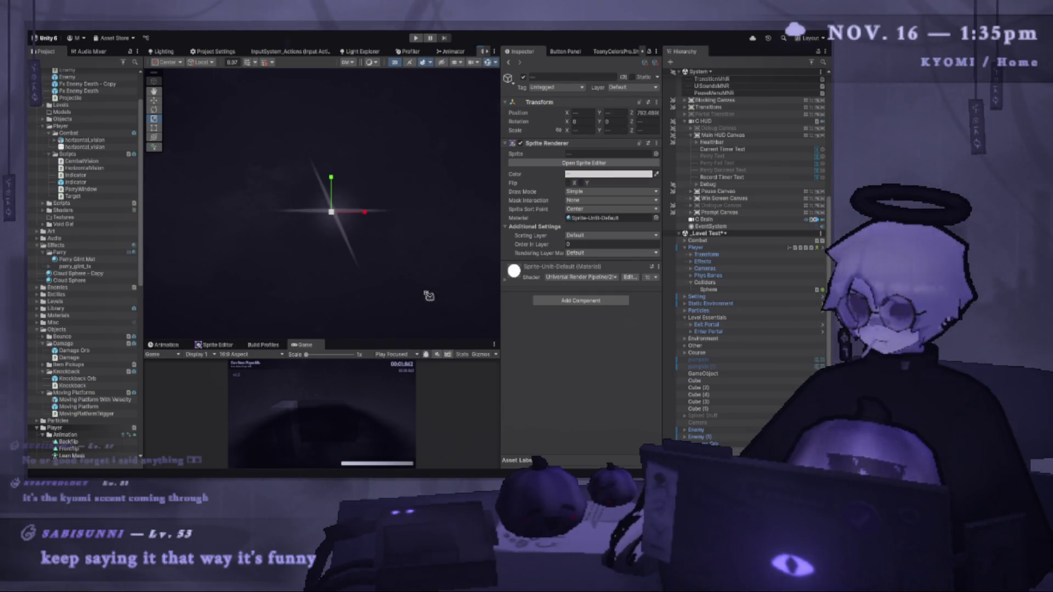
click(400, 245)
click(386, 248)
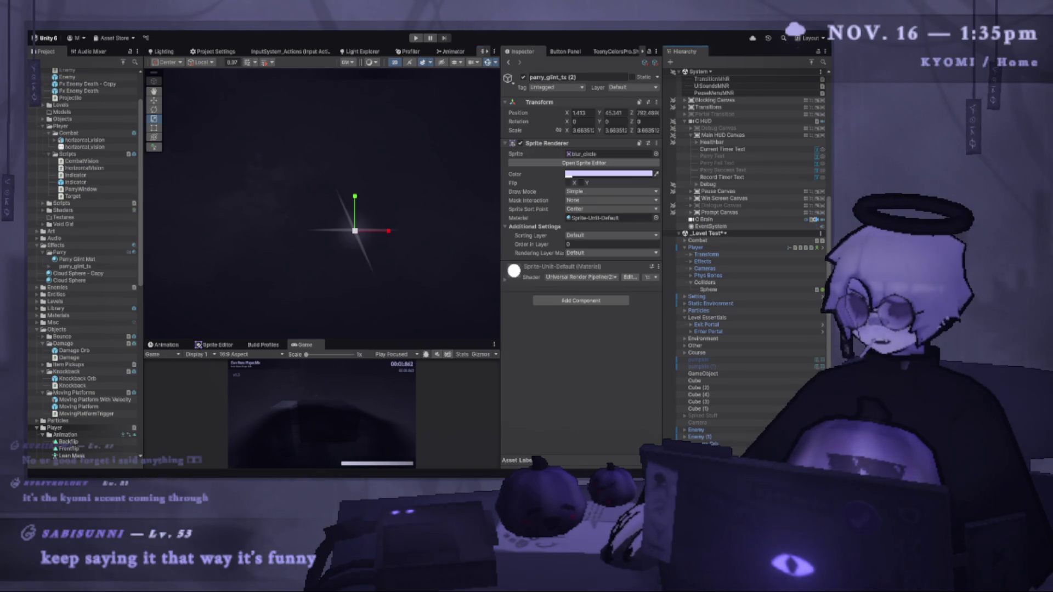
click(405, 254)
key(f)
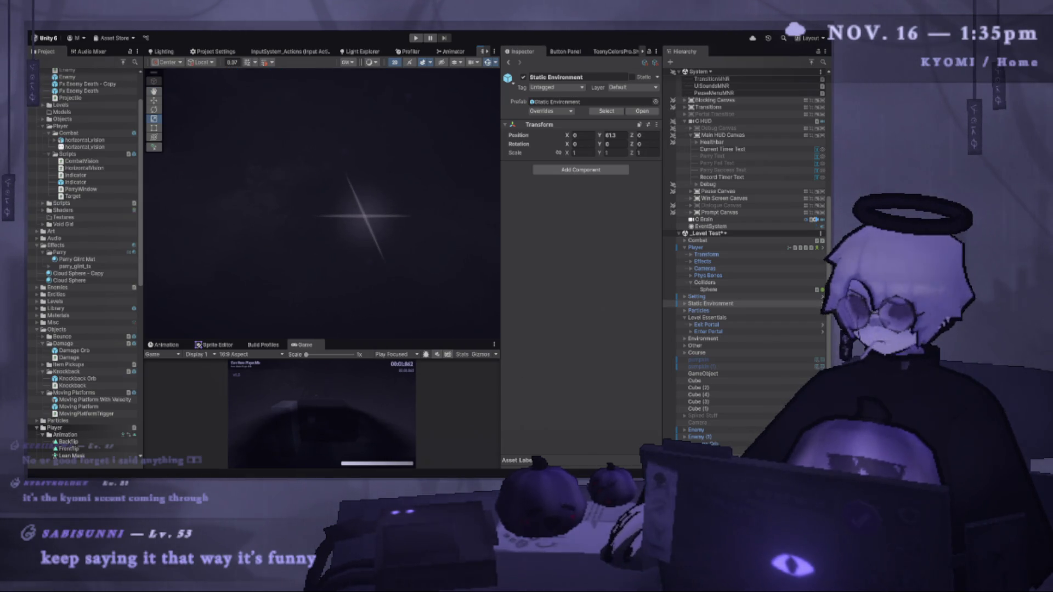
click(362, 216)
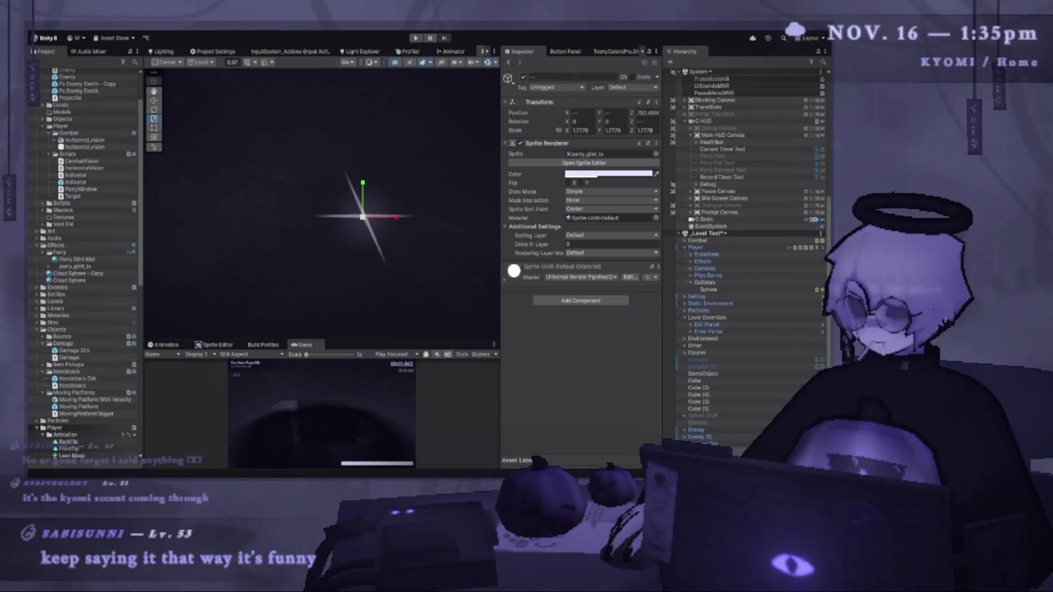
click(384, 257)
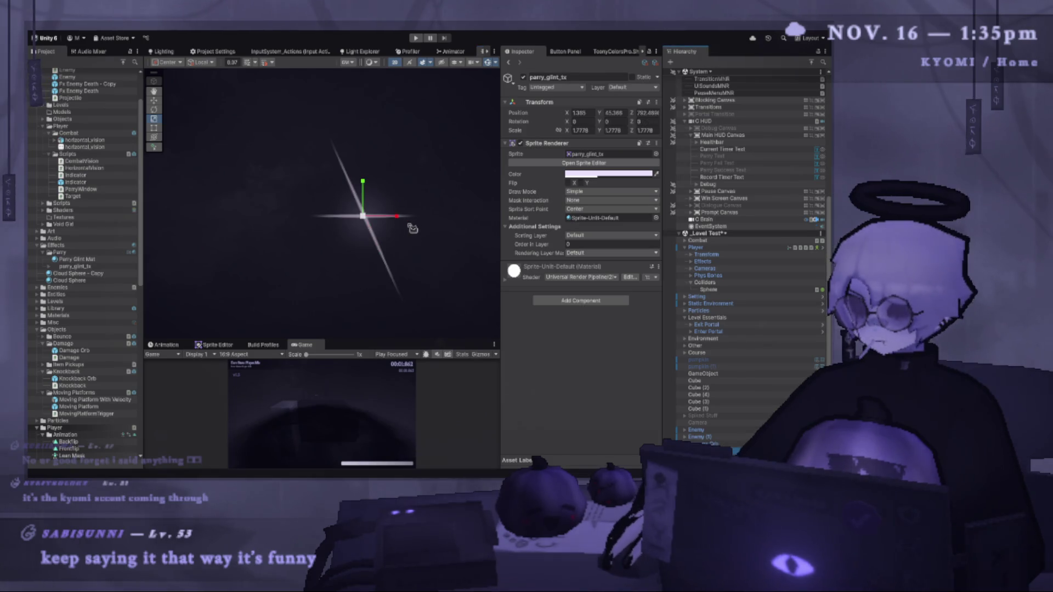
click(332, 291)
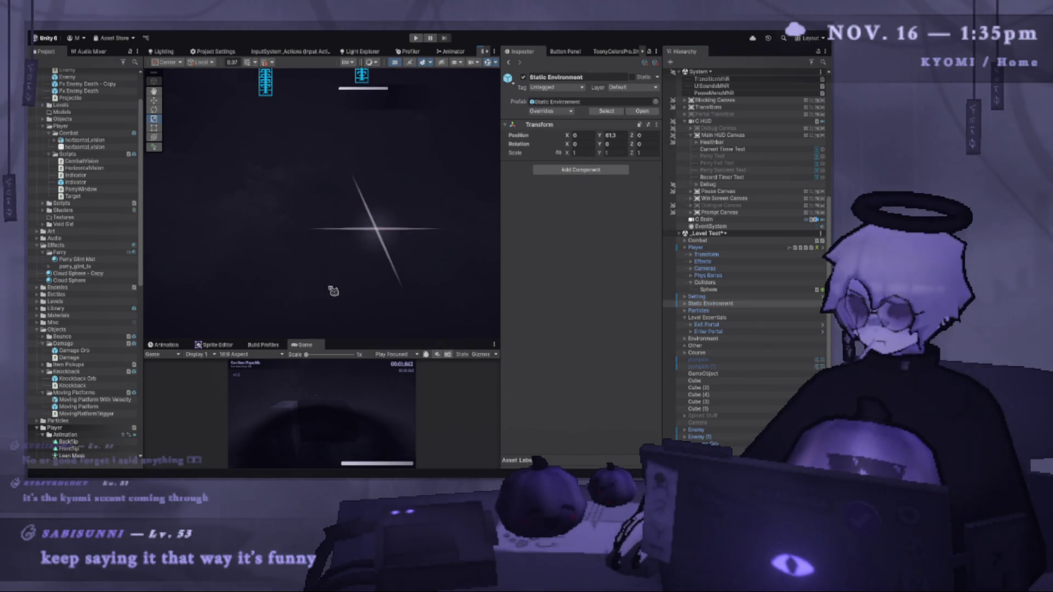
scroll(366, 200, up, 3)
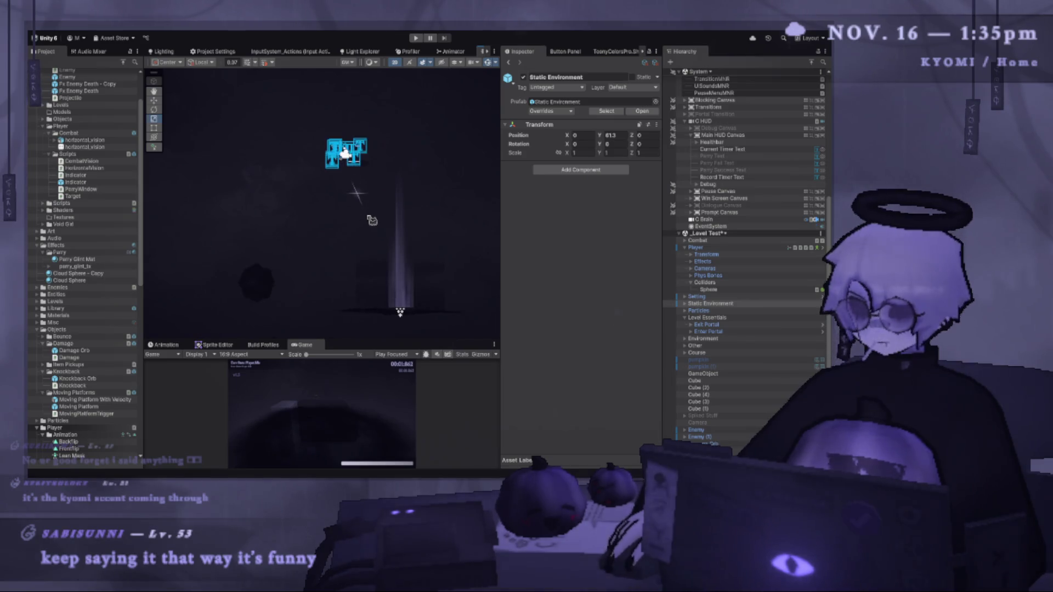
scroll(283, 201, up, 2)
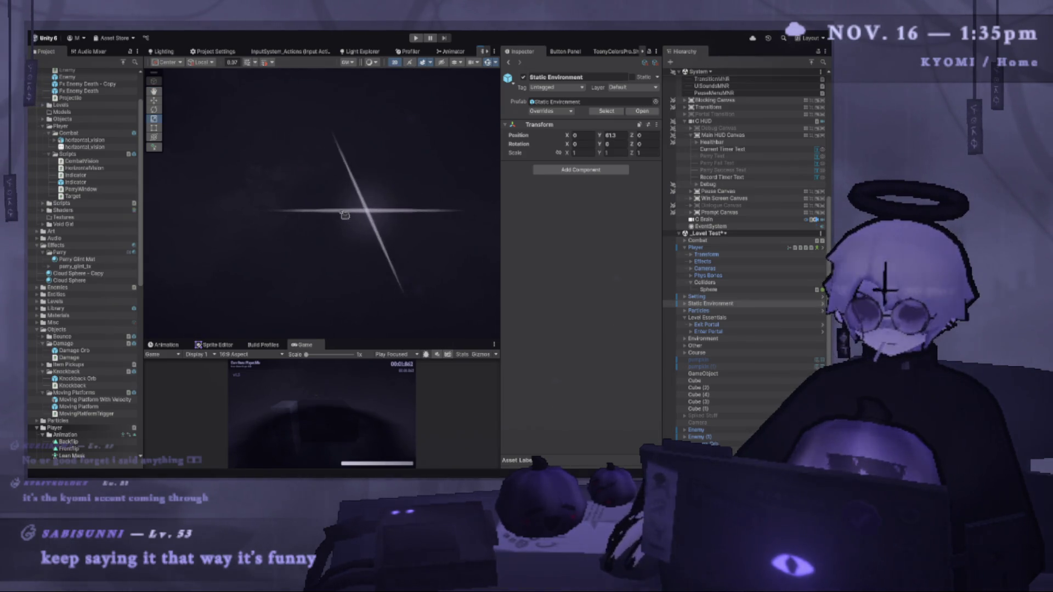
Tilt the parry_glint_tx glint and squash it into a thin flipped streak.
click(338, 190)
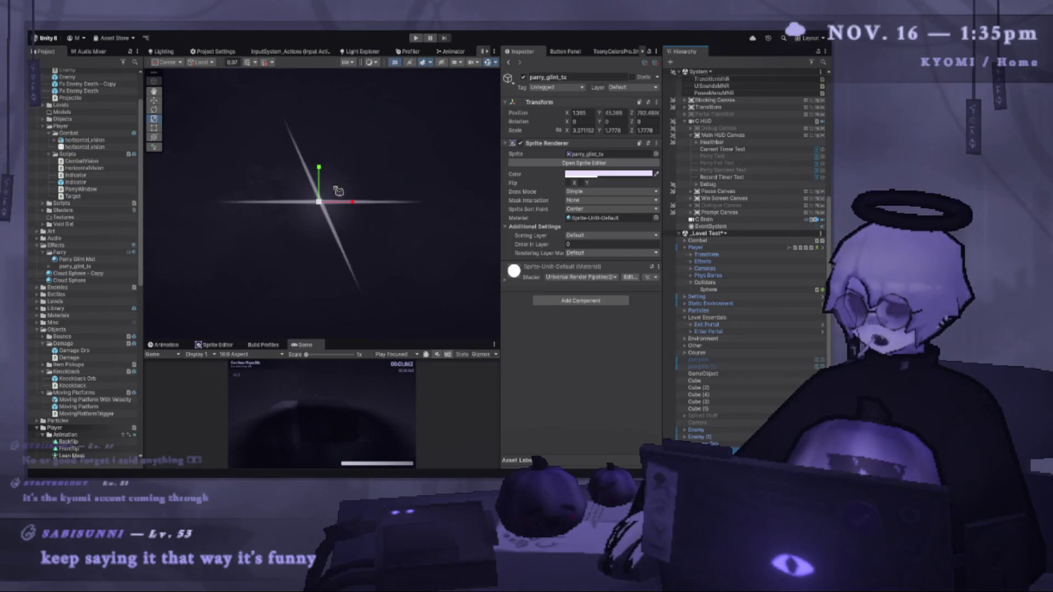
key(e)
mouse_move(346, 176)
mouse_down()
mouse_move(254, 160)
mouse_move(340, 275)
mouse_move(205, 230)
mouse_move(192, 256)
mouse_move(212, 303)
mouse_move(292, 264)
mouse_up()
click(154, 119)
mouse_move(354, 230)
mouse_down()
mouse_move(393, 263)
mouse_move(307, 217)
mouse_move(352, 247)
mouse_up()
click(404, 230)
Rotate the glint to a new angle and duplicate it into a crossing second streak.
scroll(378, 256, down, 3)
scroll(378, 256, up, 3)
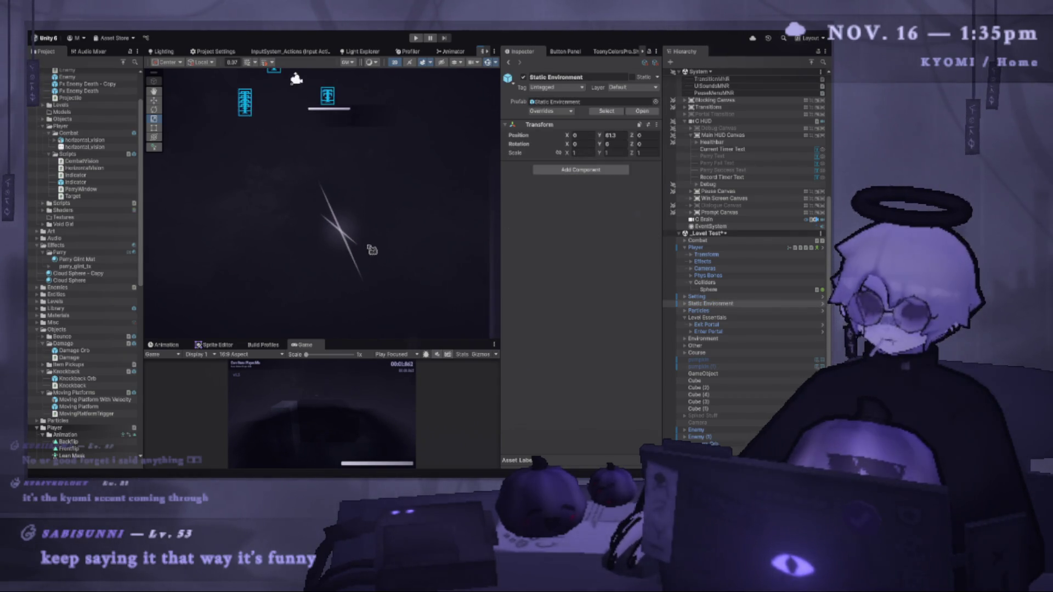
click(359, 244)
click(154, 109)
mouse_move(366, 234)
mouse_down()
mouse_move(404, 219)
mouse_move(383, 216)
mouse_move(388, 239)
mouse_up()
key(ctrl+d)
click(390, 312)
scroll(337, 265, up, 2)
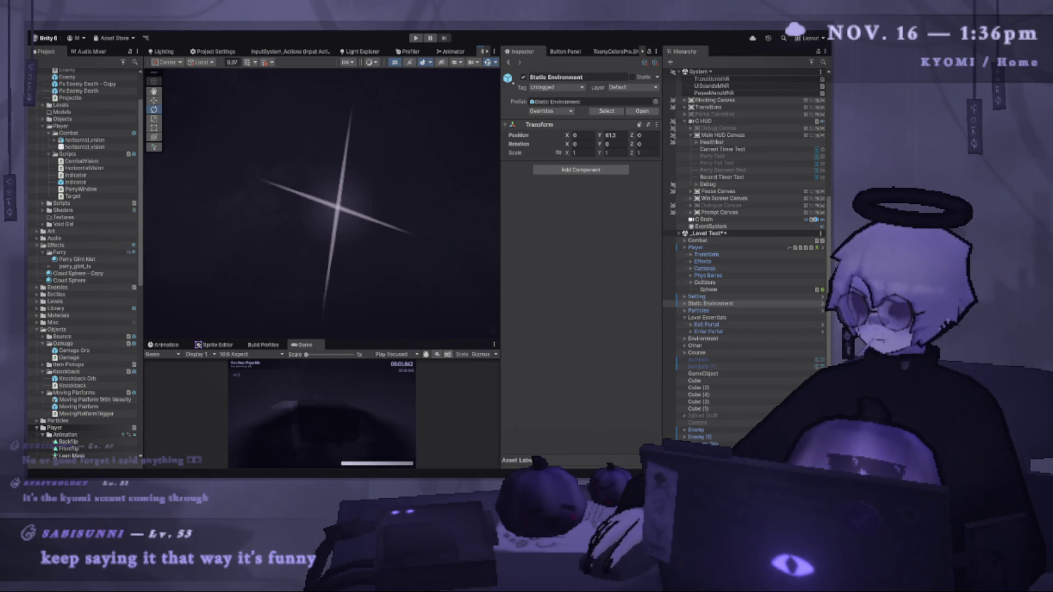
mouse_move(251, 251)
mouse_down()
mouse_move(368, 201)
mouse_move(359, 219)
mouse_move(378, 188)
mouse_move(368, 166)
mouse_move(329, 230)
mouse_up()
Create an empty object named Parry Glint and nest it under Level Test.
click(351, 222)
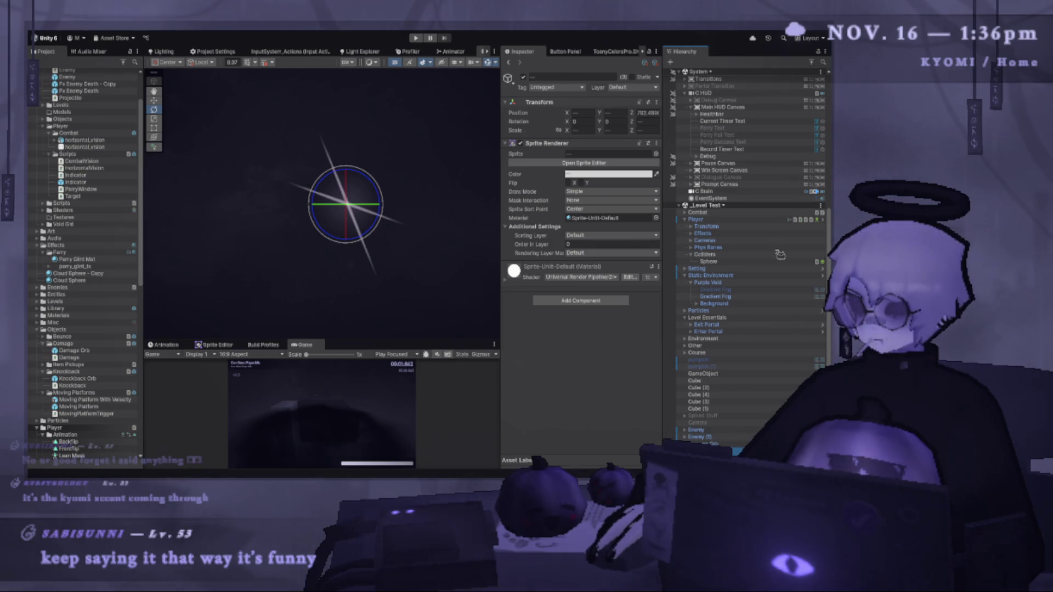
key(ctrl+shift+n)
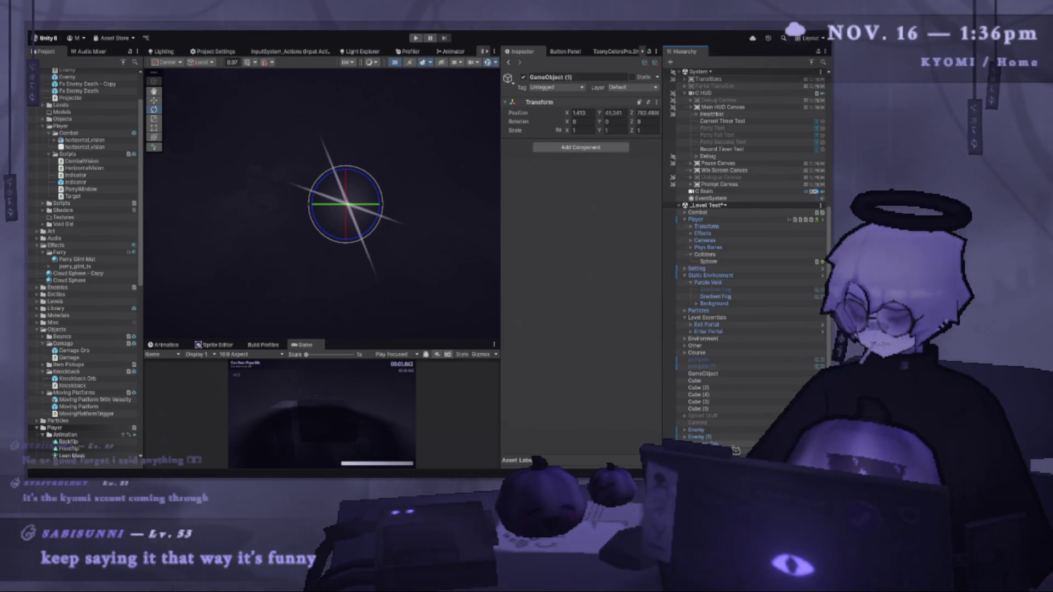
key(Return)
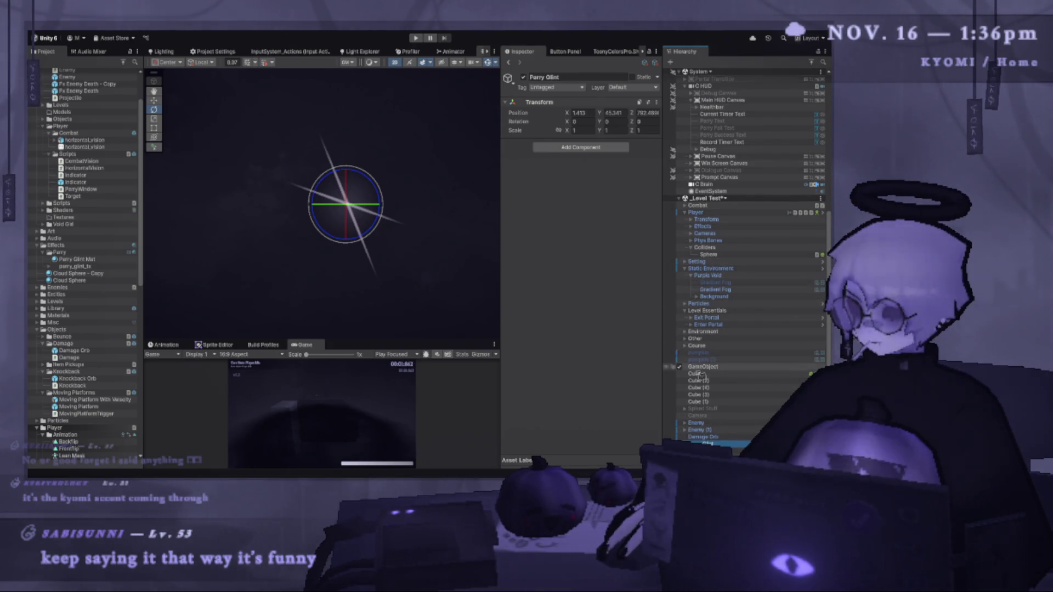
drag(710, 443, 703, 201)
Rename parry_glint_tx (2), the glow sprite, to blur_circle_tx.
click(712, 212)
click(739, 227)
click(740, 227)
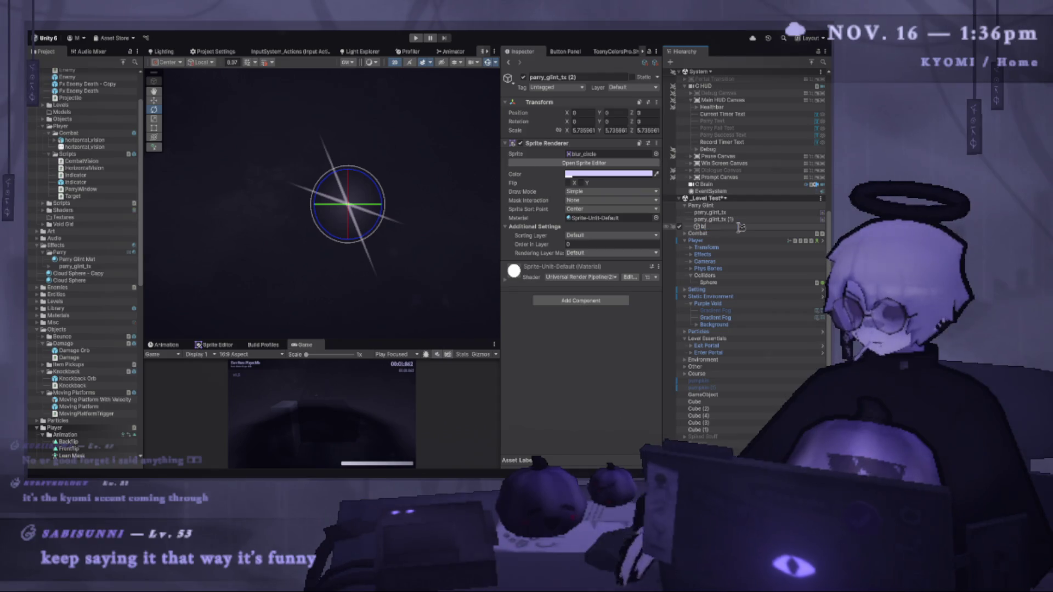
text(blur_tx)
key(Return)
click(739, 227)
text(blur_circle)
key(Return)
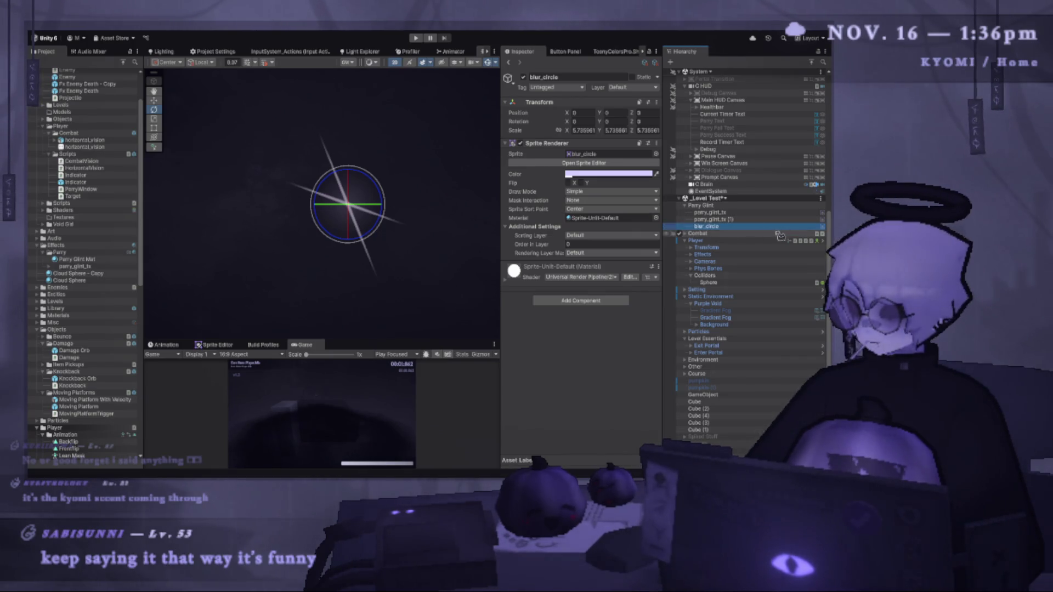
click(745, 225)
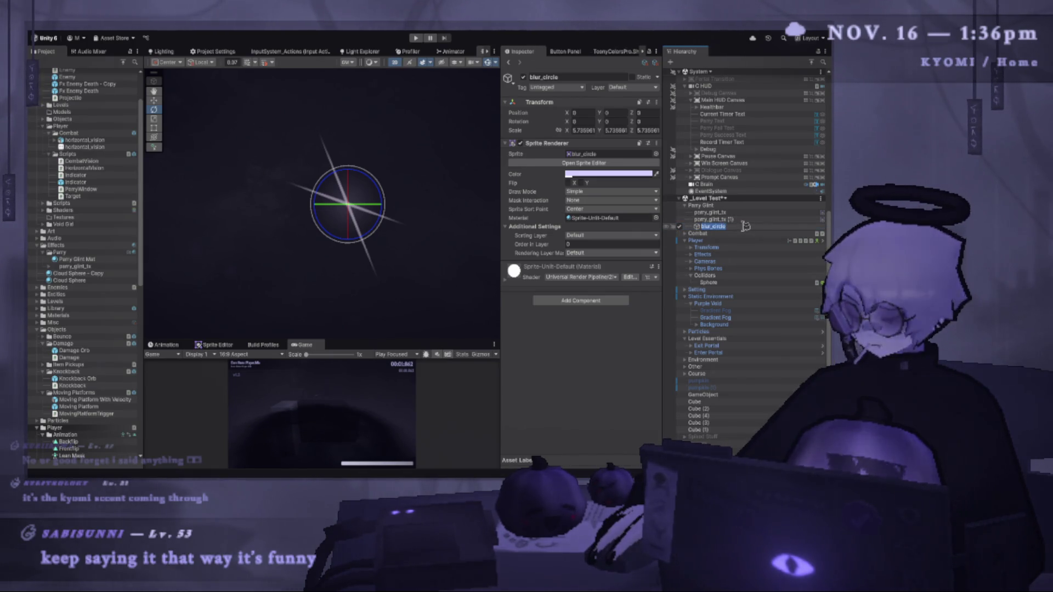
key(End)
text(_tx)
key(Return)
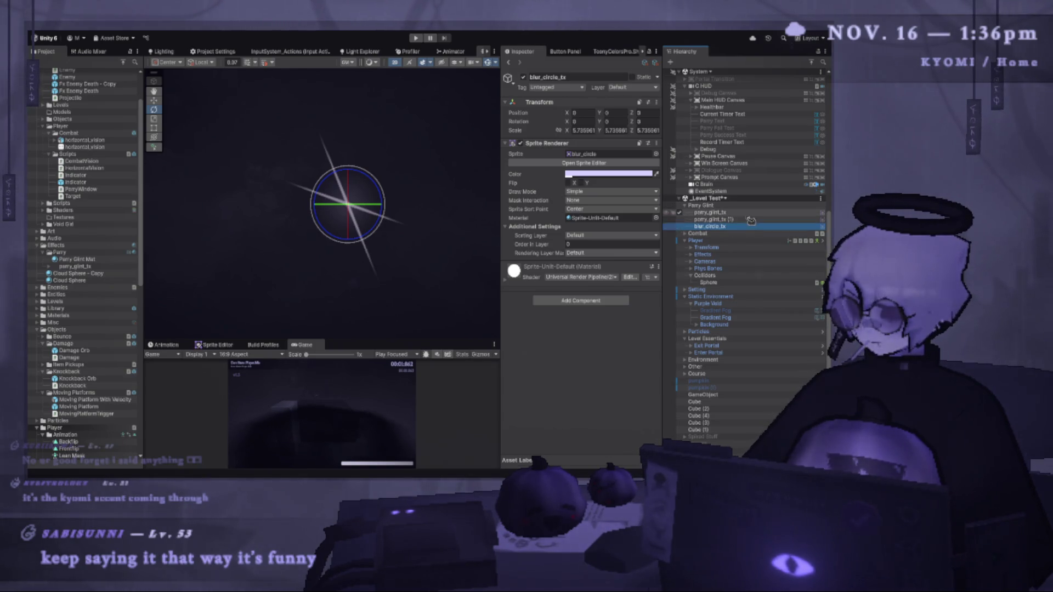
Rename the angled copy parry_glint_tx (1) to parry_glint_tx.
click(729, 219)
click(751, 219)
key(Return)
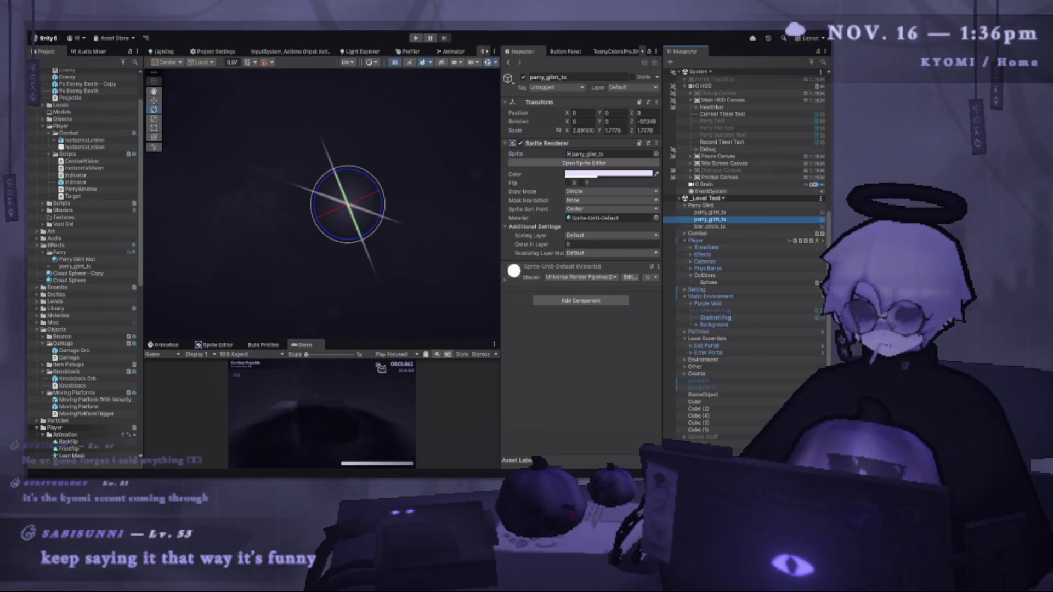
drag(500, 313, 480, 313)
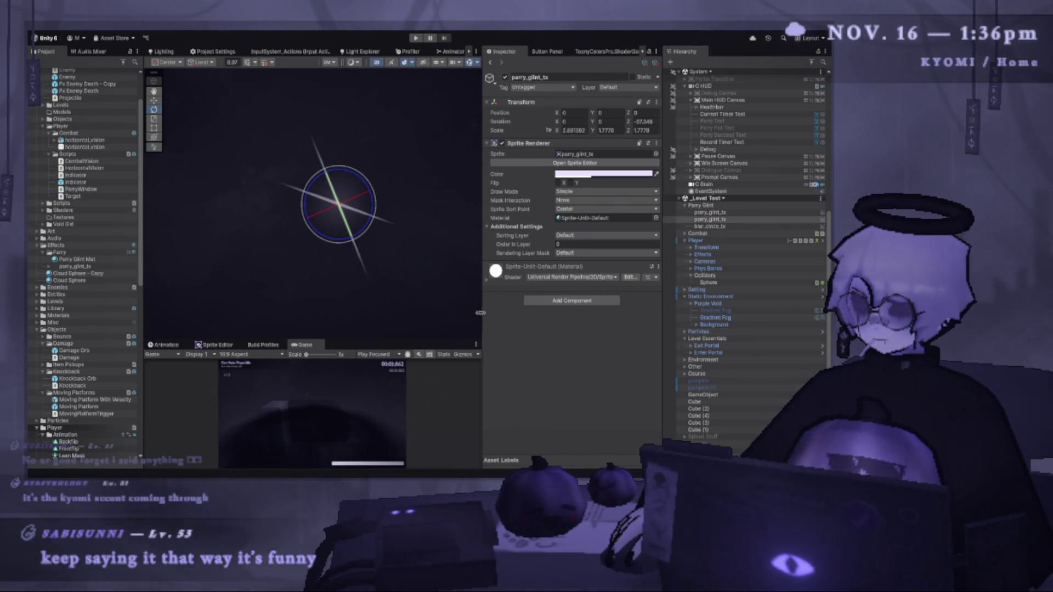
Check the upper glint's Simple Rotator (Axis Y 1, speed 90, local rotation) and preview in Play mode.
key(r)
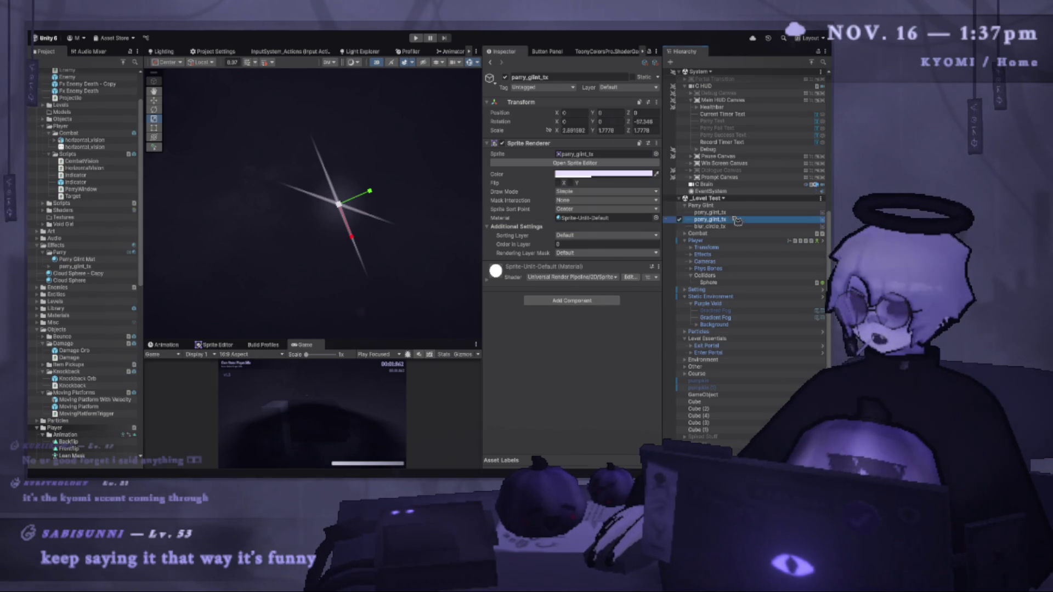
click(710, 213)
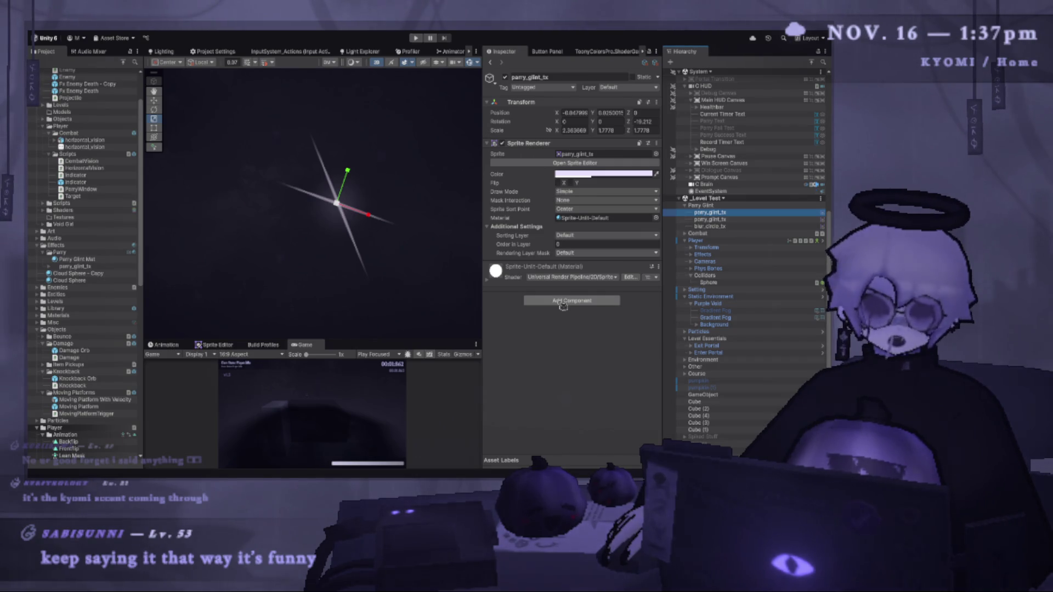
click(563, 303)
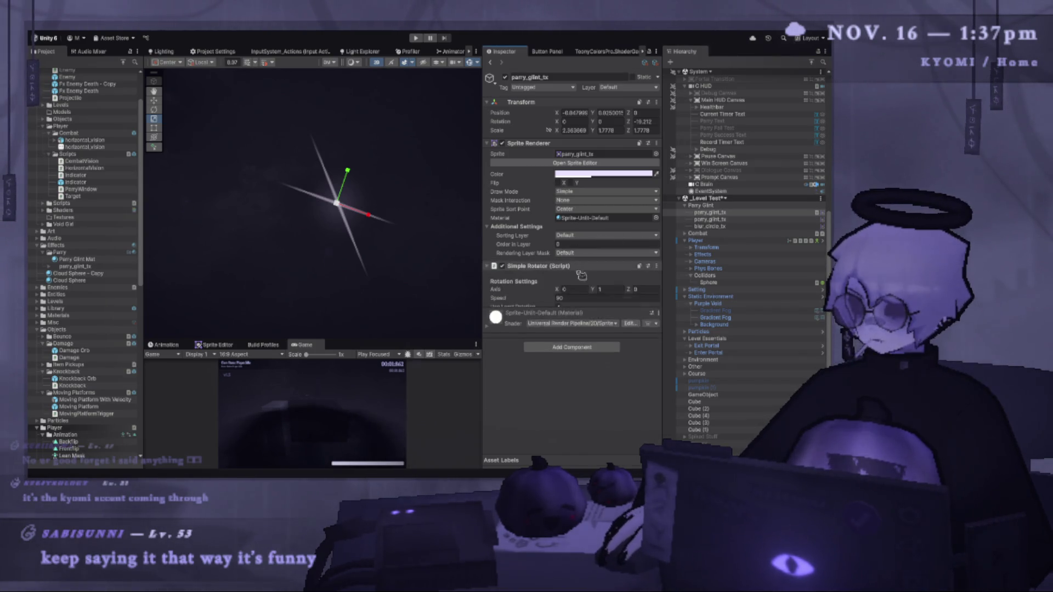
click(416, 38)
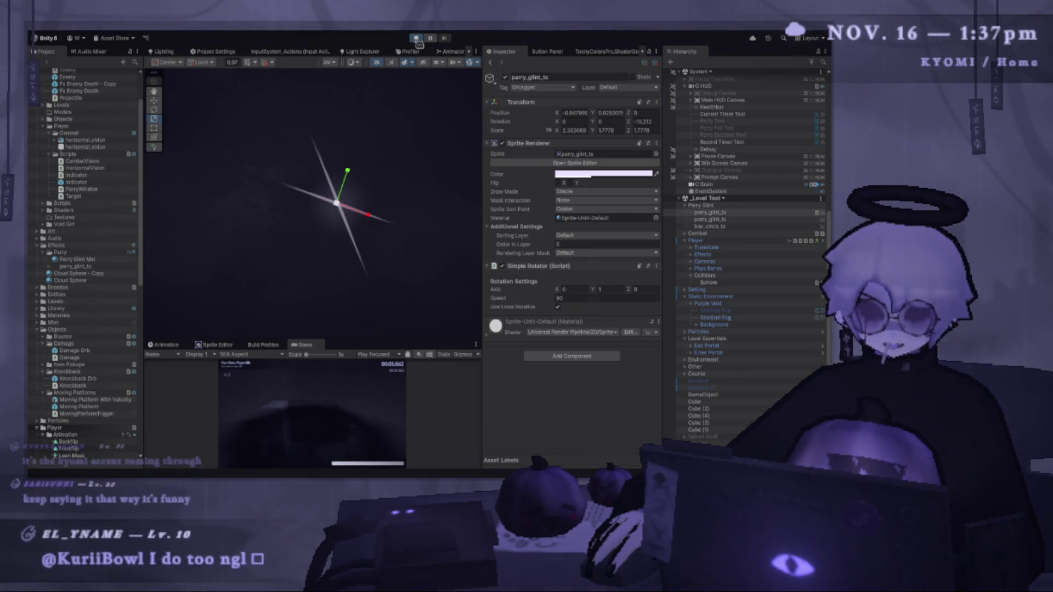
Play-test the scene, select parry_glint_tx and try editing its rotator axis, then stop.
click(417, 39)
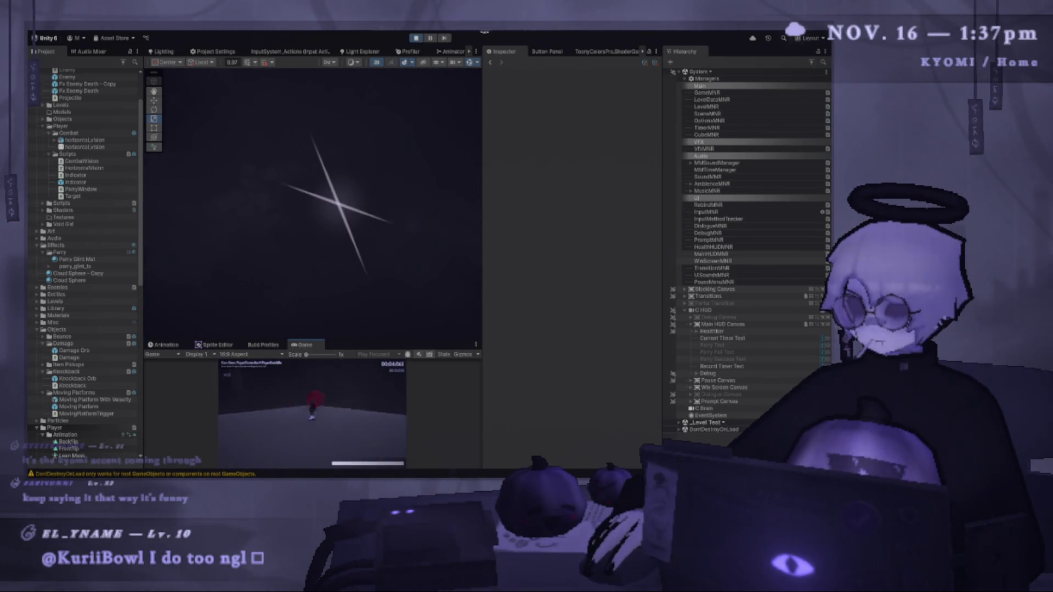
click(325, 204)
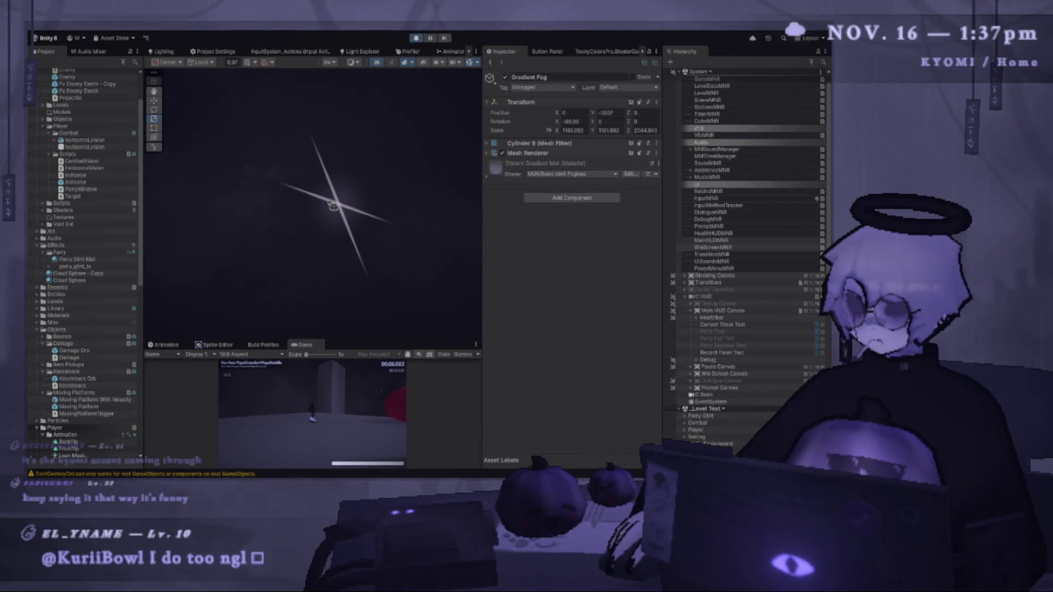
click(325, 204)
click(732, 430)
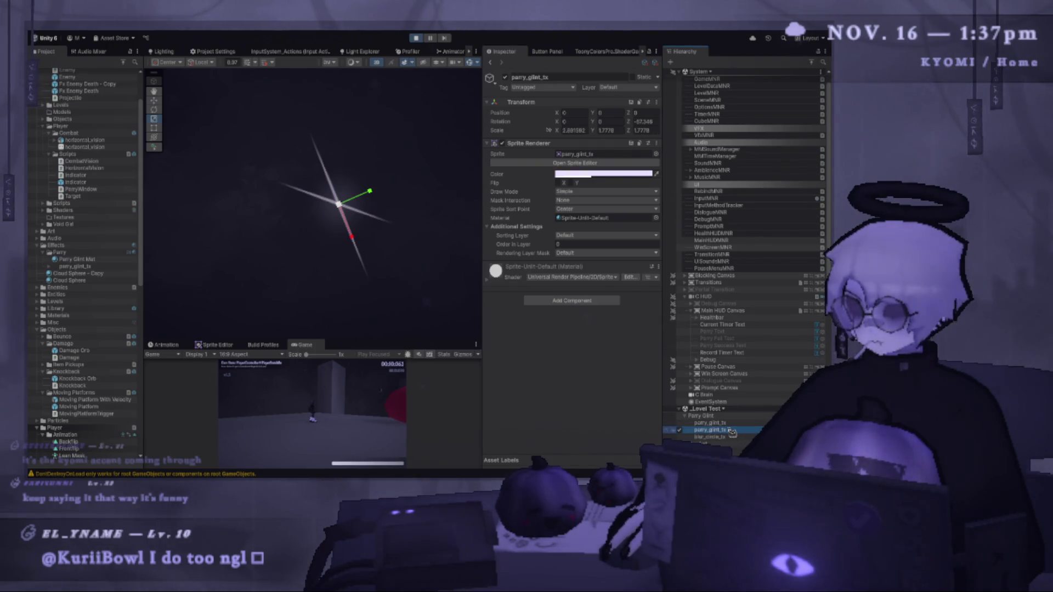
click(570, 289)
text(1)
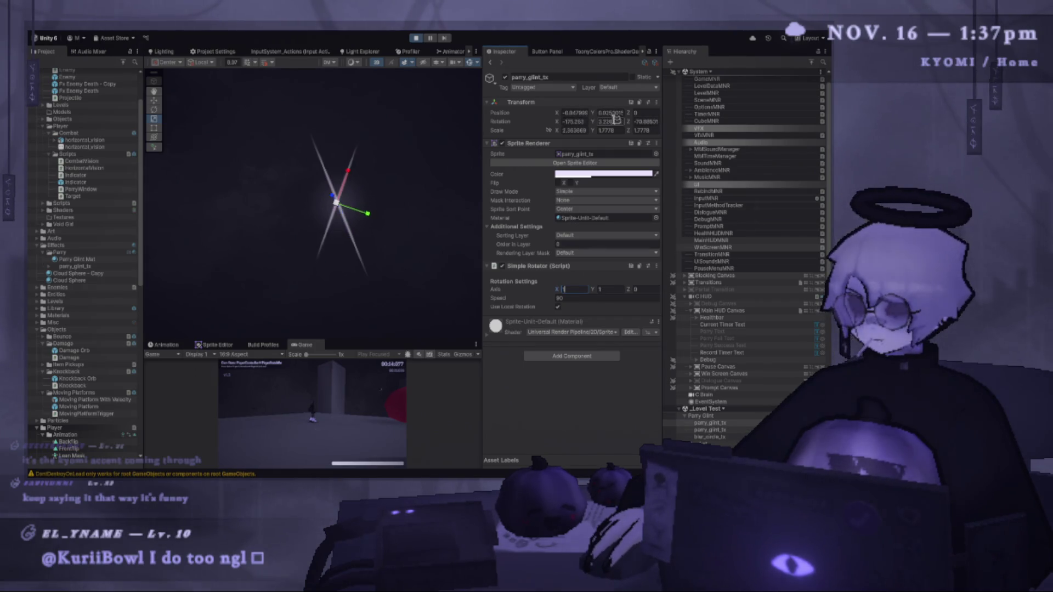
click(416, 38)
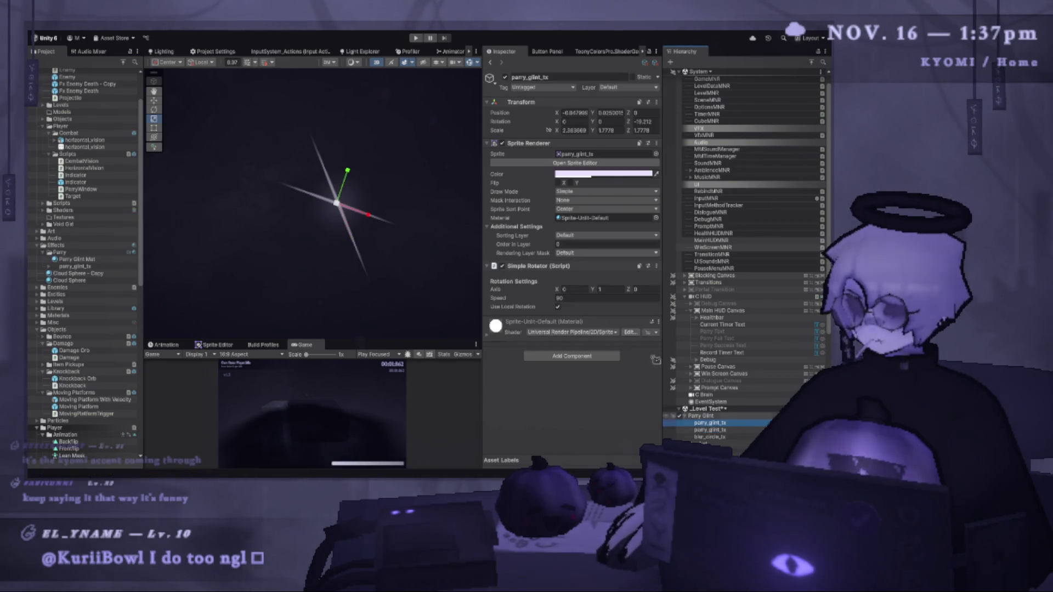
Set the Simple Rotator axis to (0, 0, 1) and speed 45, then play-test and stop.
click(153, 109)
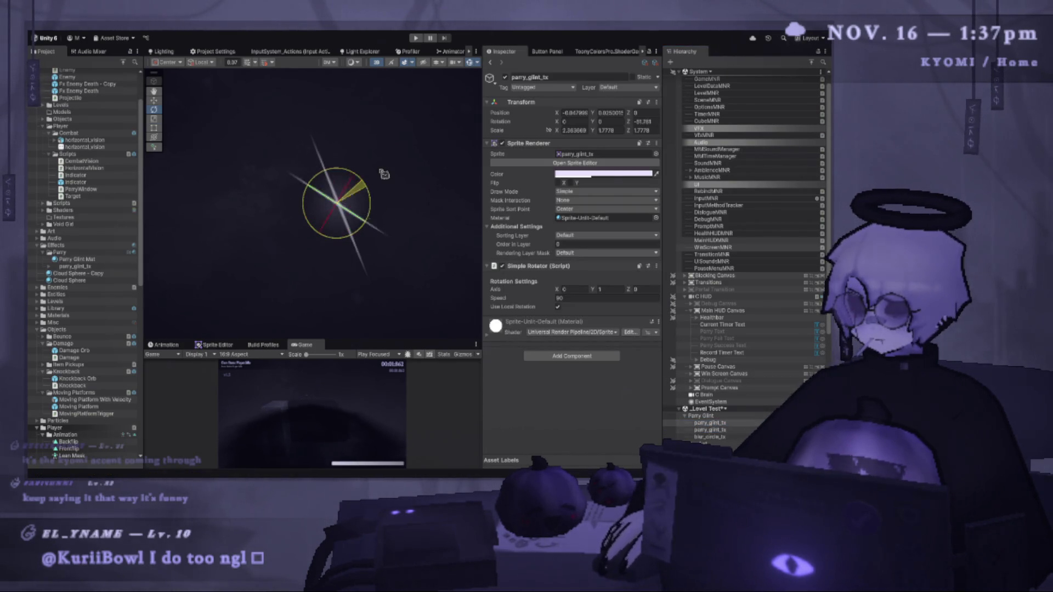
click(641, 289)
text(1)
click(612, 288)
text(0)
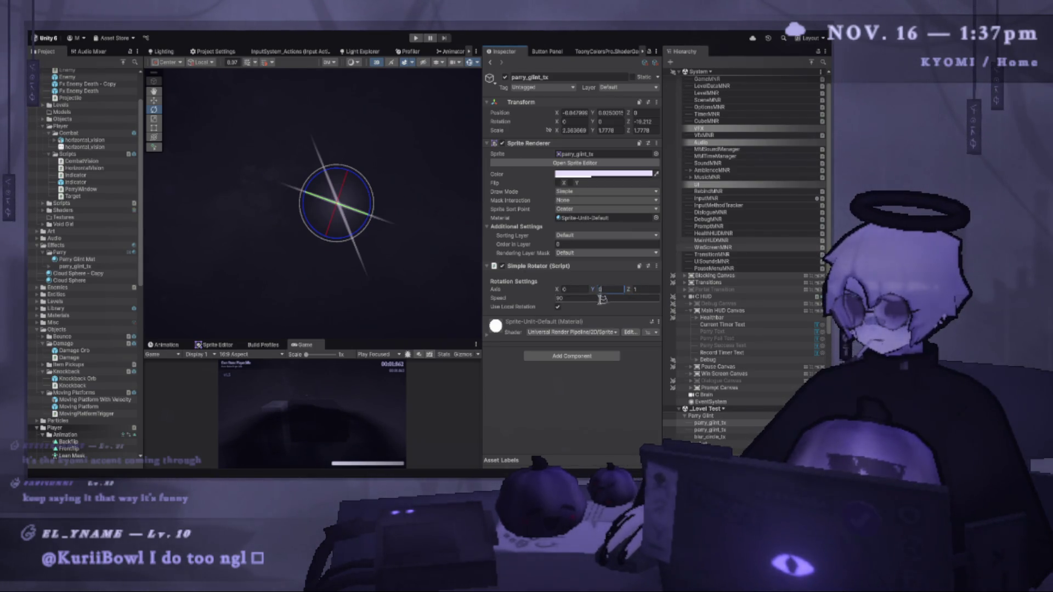
text(45)
key(Return)
key(ctrl+p)
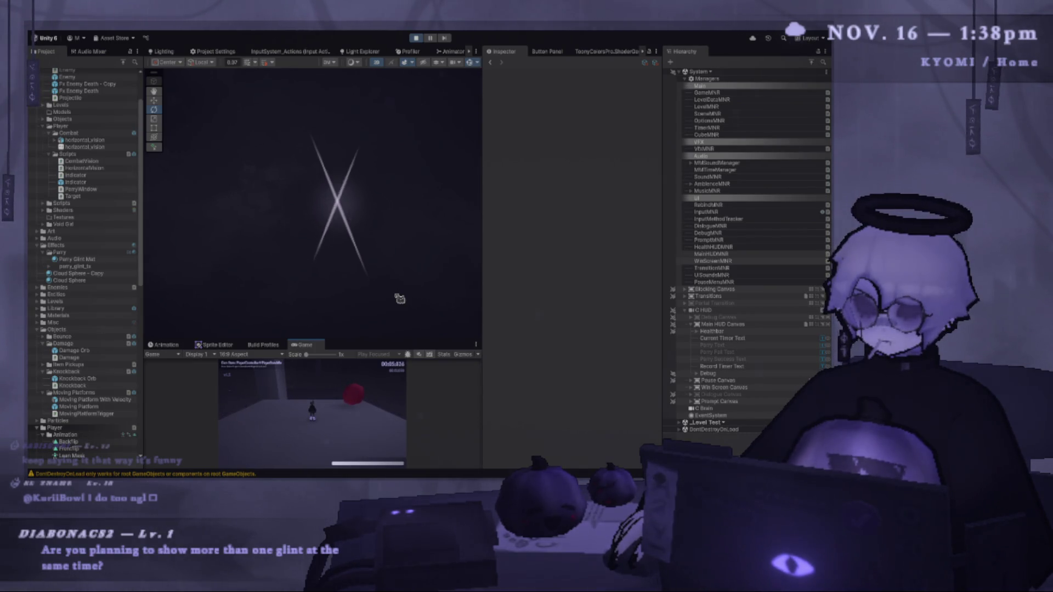
click(415, 39)
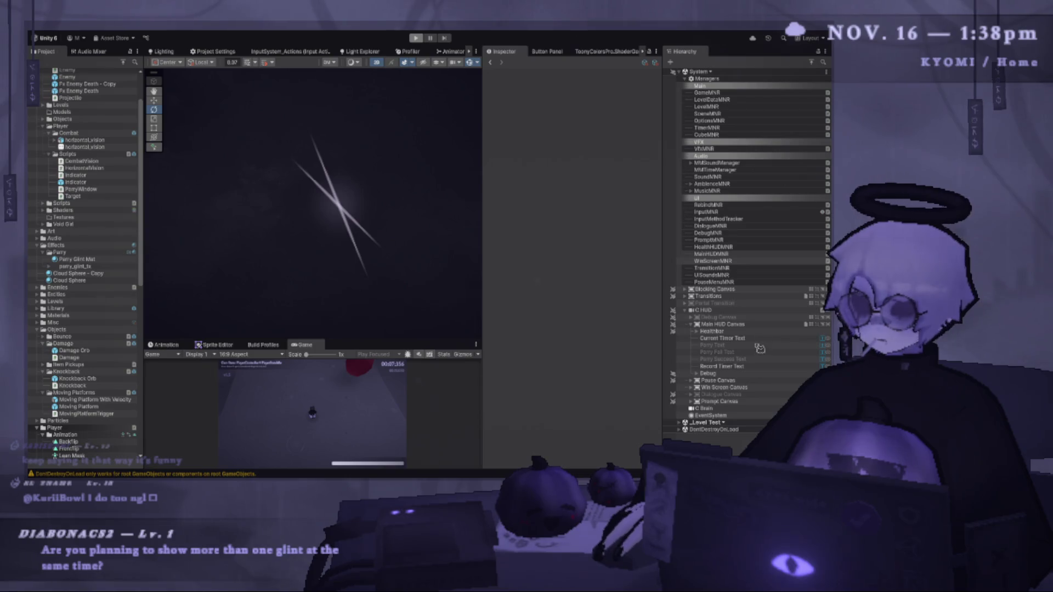
Compare the two parry_glint_tx sprites to find the one holding the Simple Rotator.
click(737, 444)
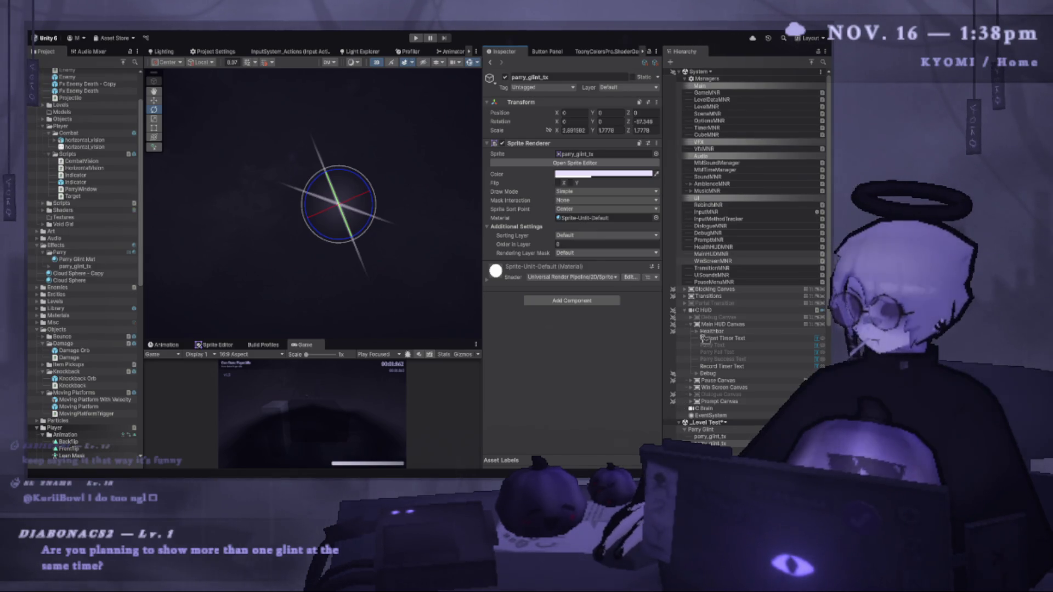
click(729, 437)
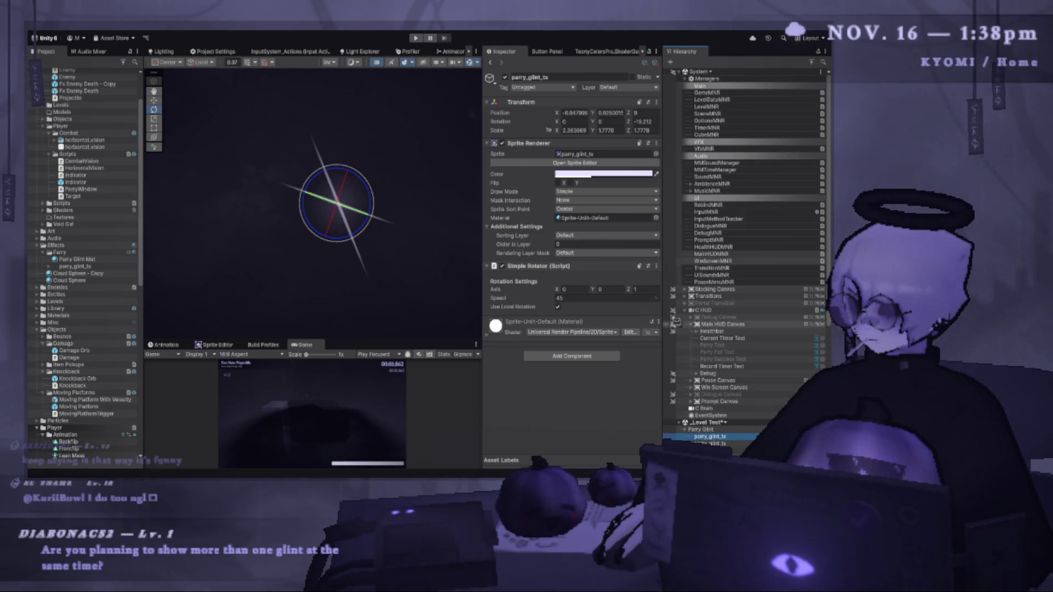
click(722, 443)
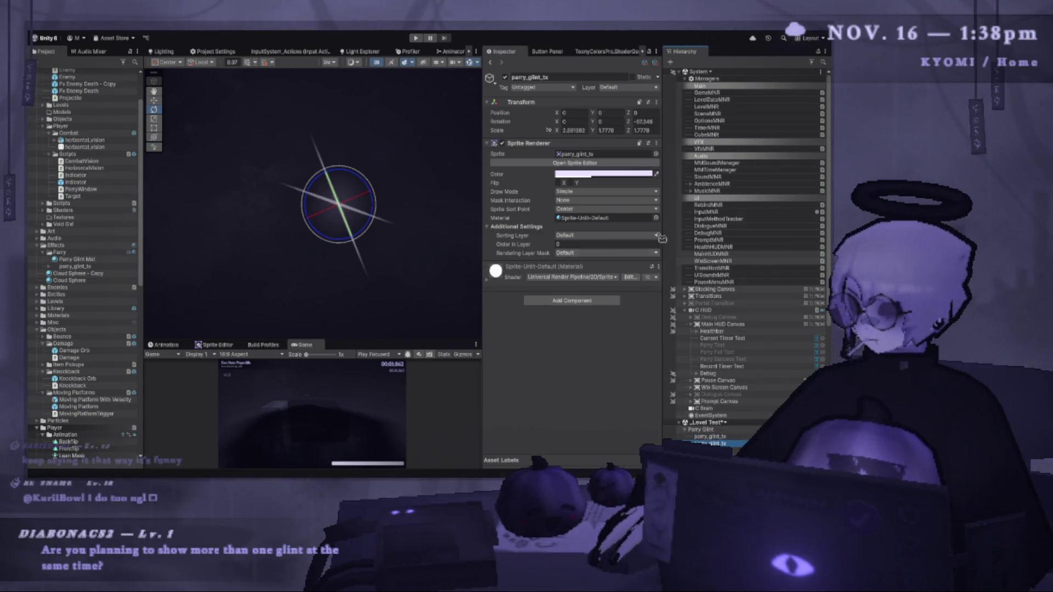
click(658, 143)
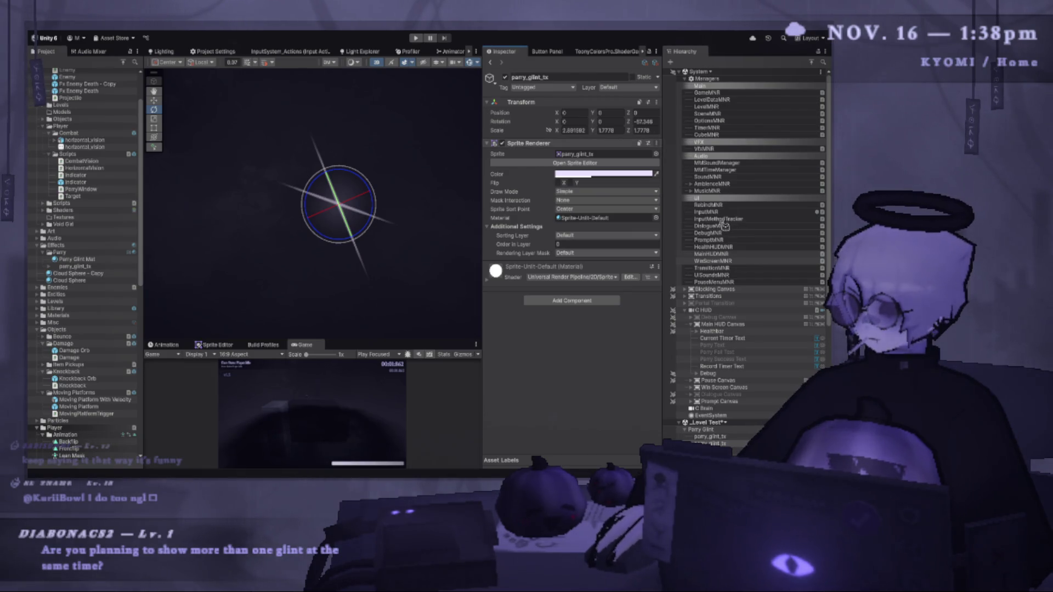
click(710, 437)
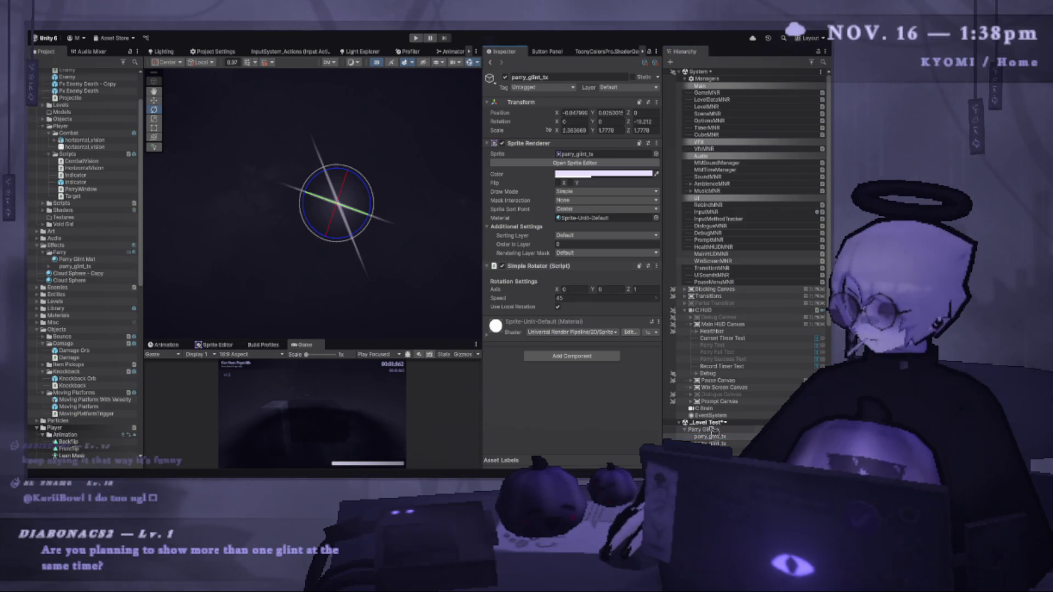
click(722, 443)
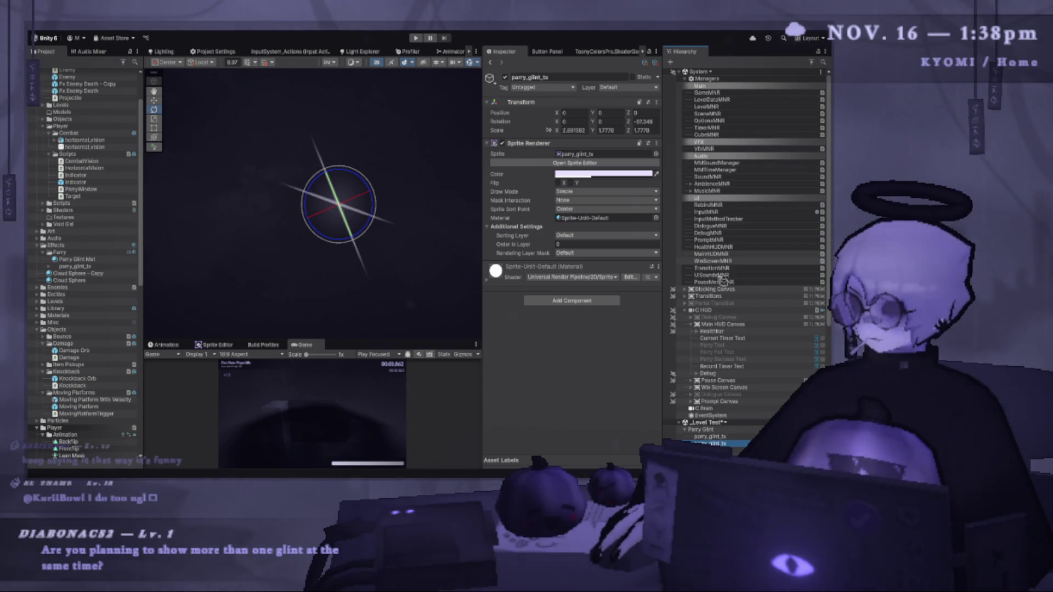
click(710, 437)
Copy the Simple Rotator from the first glint and paste it onto the second glint.
click(656, 265)
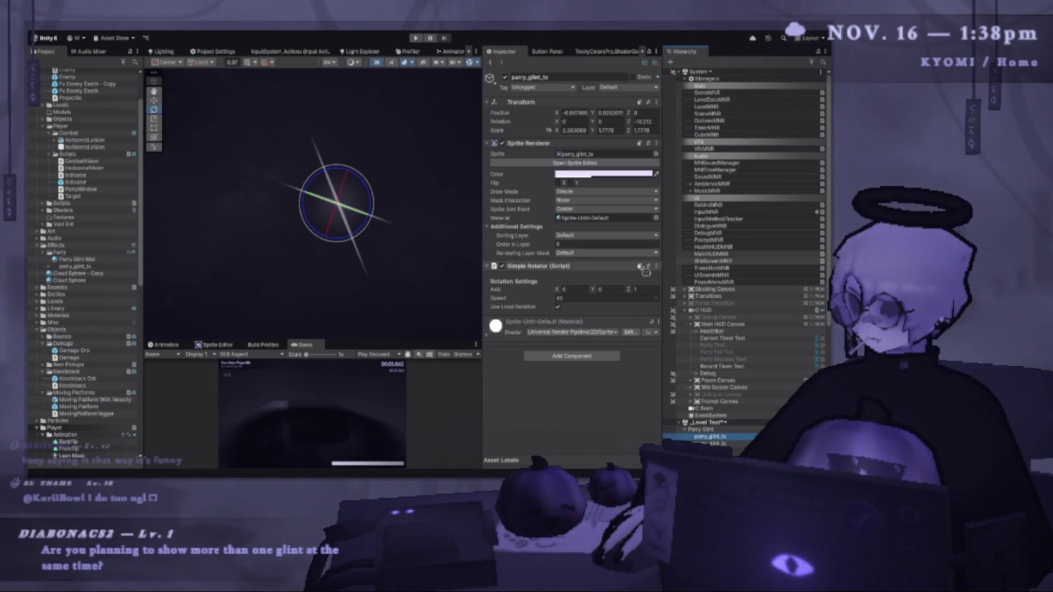
click(595, 319)
key(Down)
click(594, 318)
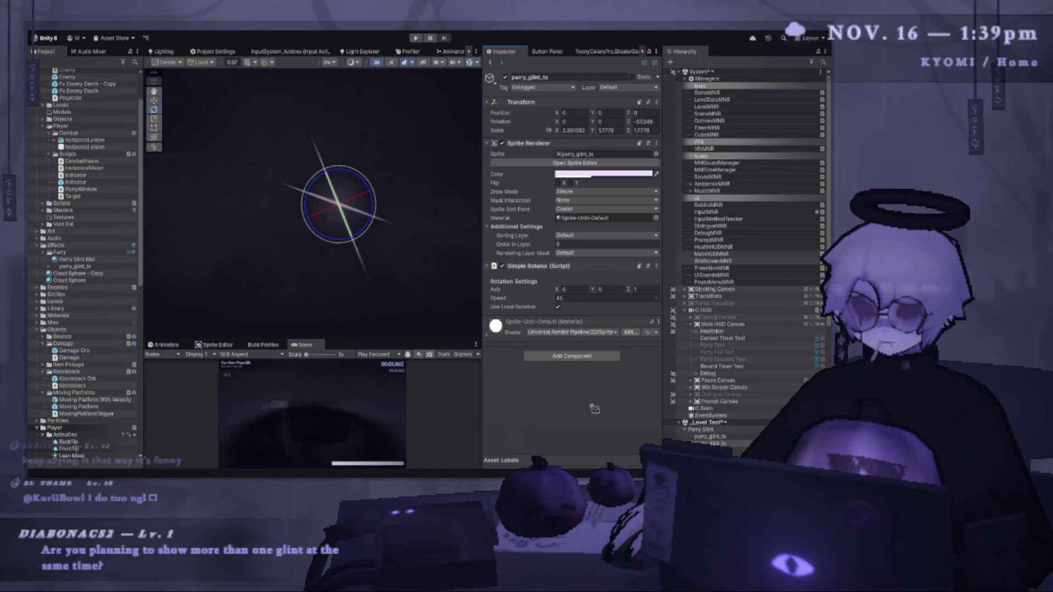
drag(363, 174, 384, 148)
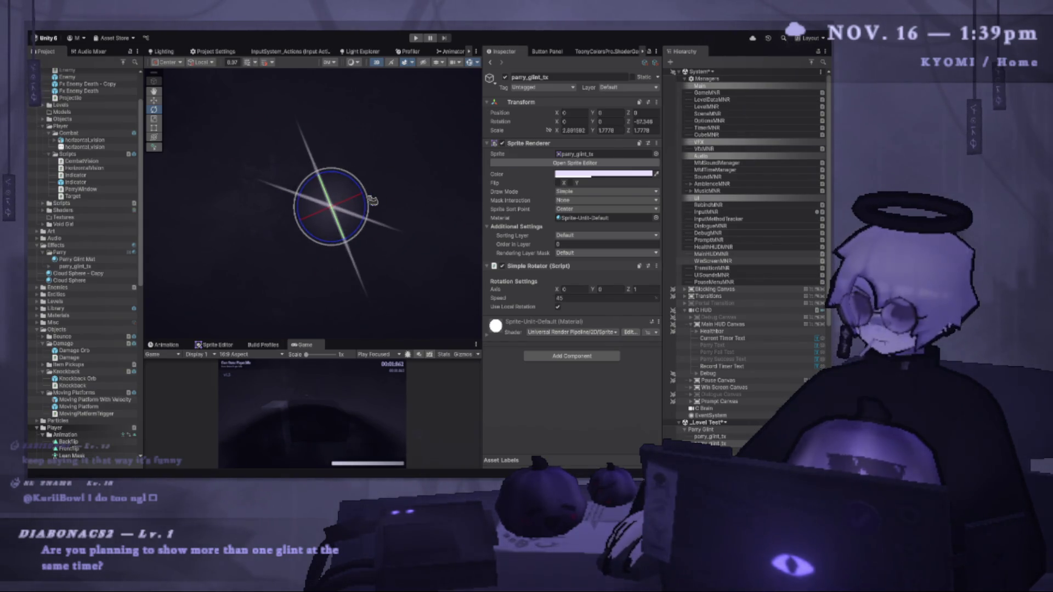
Set the second glint's rotator to Axis Z -1 and speed 20, then play-test and stop.
scroll(461, 187, up, 2)
click(581, 298)
text(20)
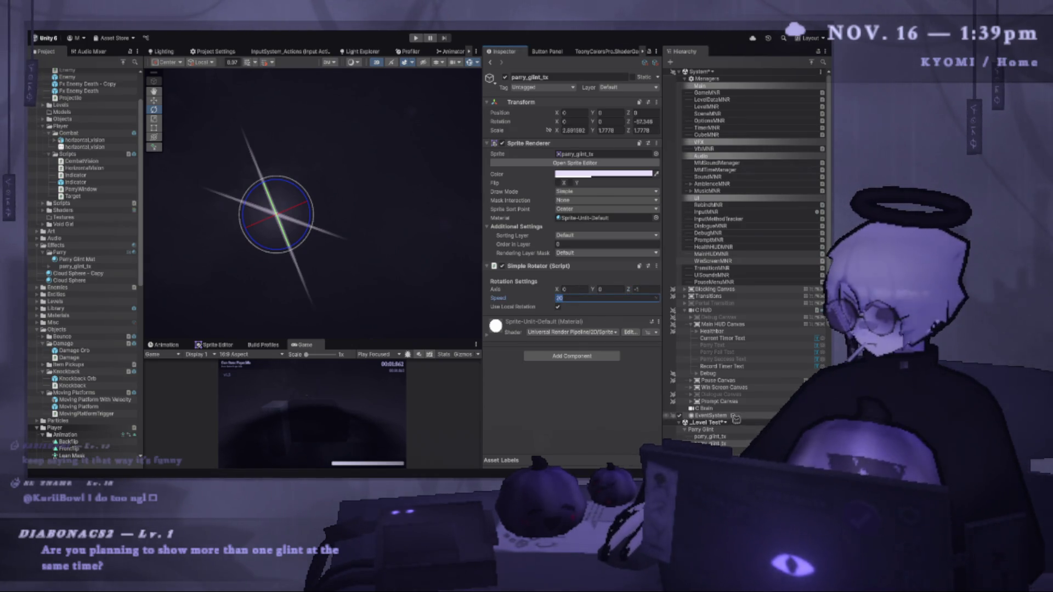
key(ctrl+p)
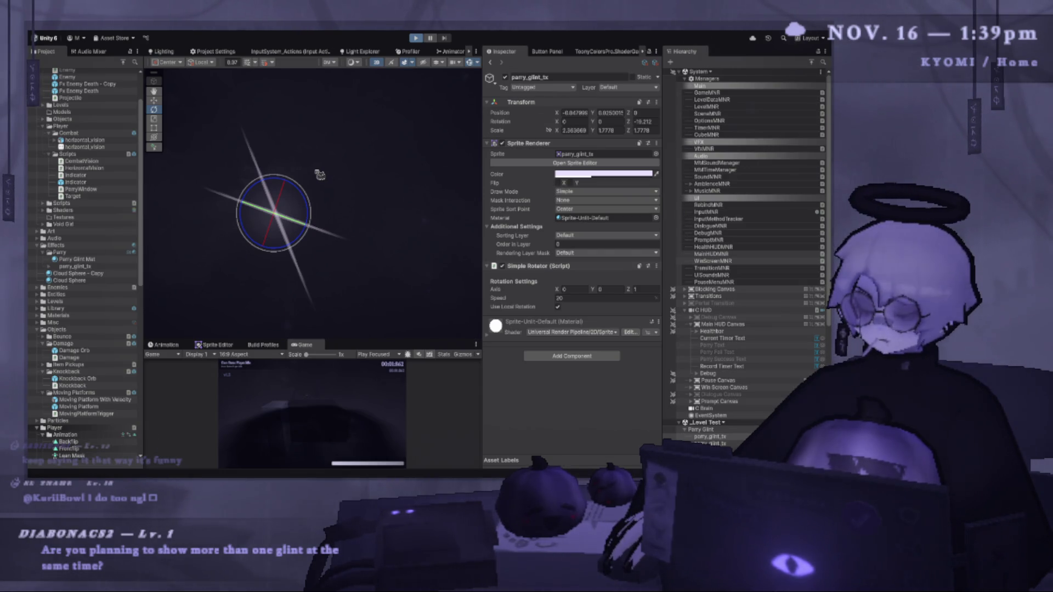
key(ctrl+p)
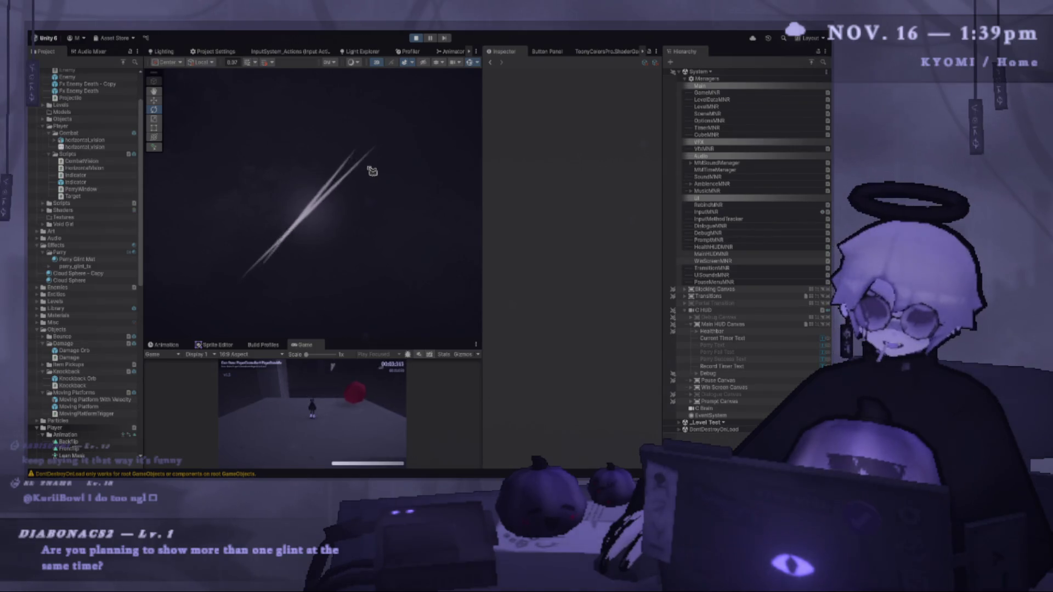
click(417, 38)
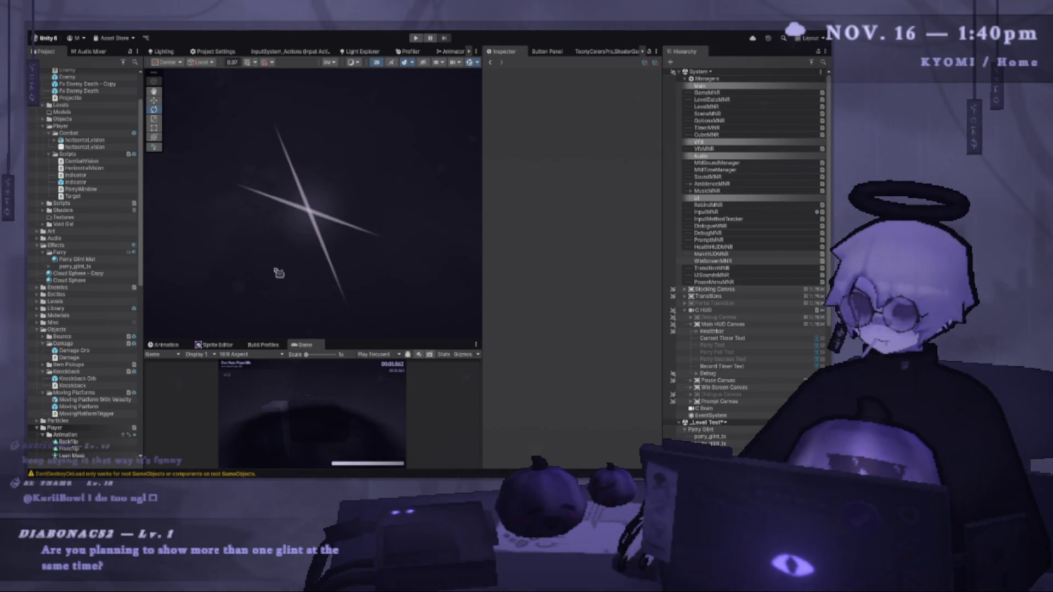
scroll(76, 278, down, 10)
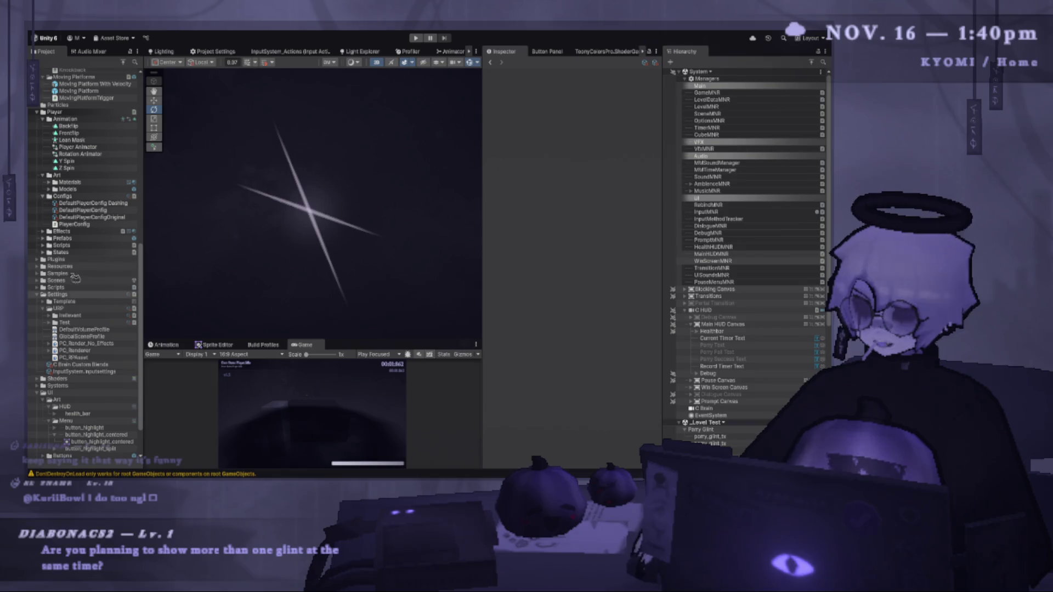
Read the Scale script's code in Scripts > Utility, then select the Parry Glint parent.
click(39, 287)
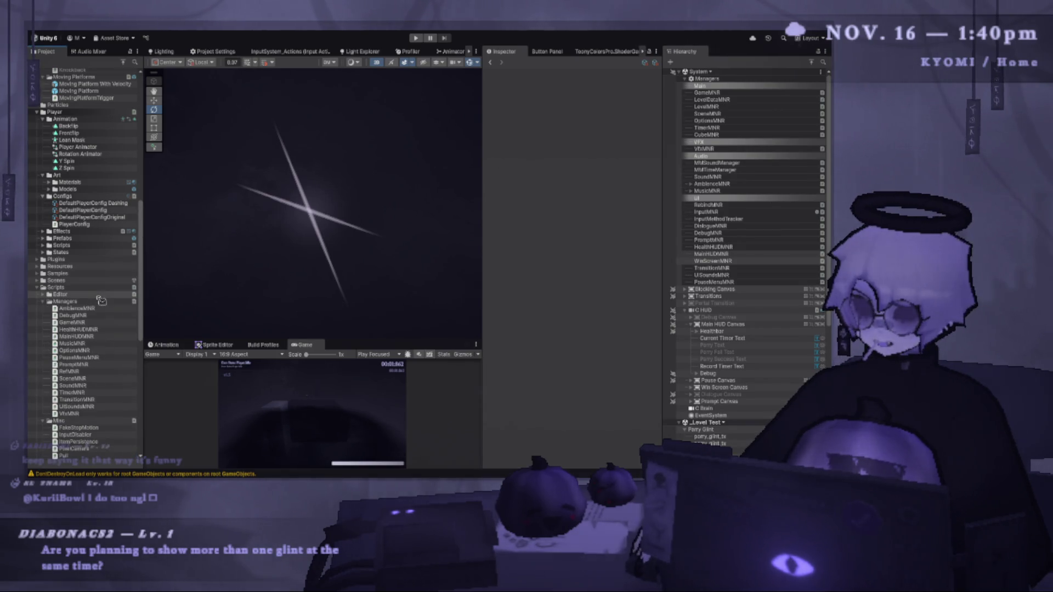
click(48, 310)
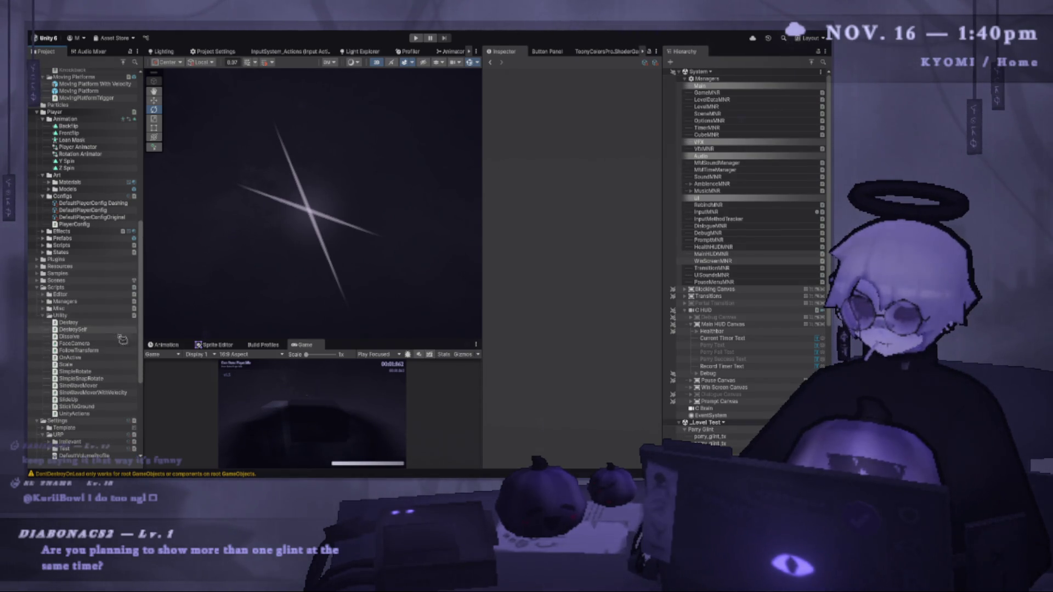
click(76, 364)
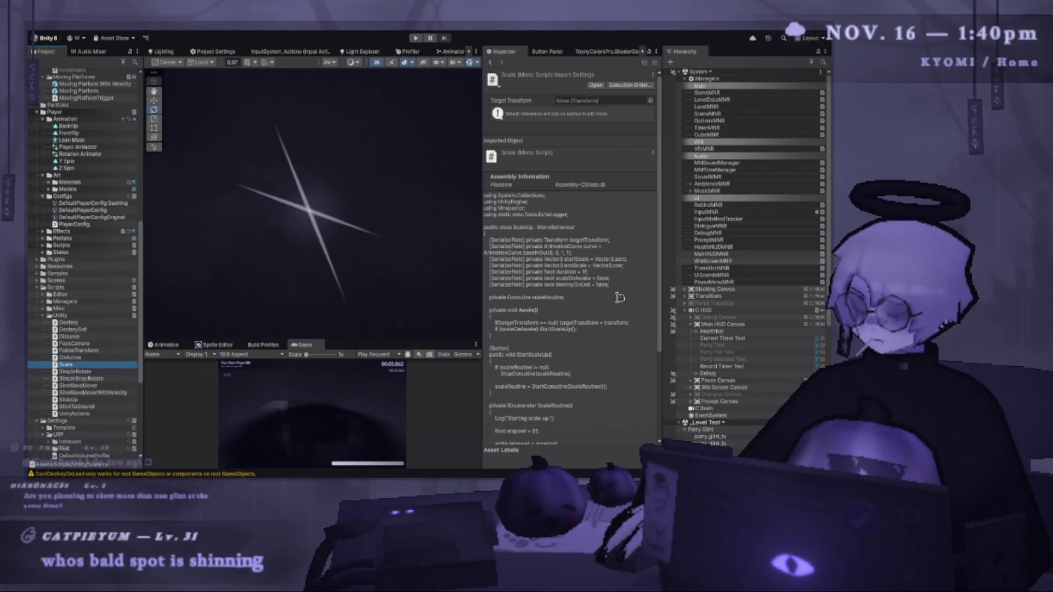
scroll(620, 297, down, 3)
scroll(620, 301, down, 3)
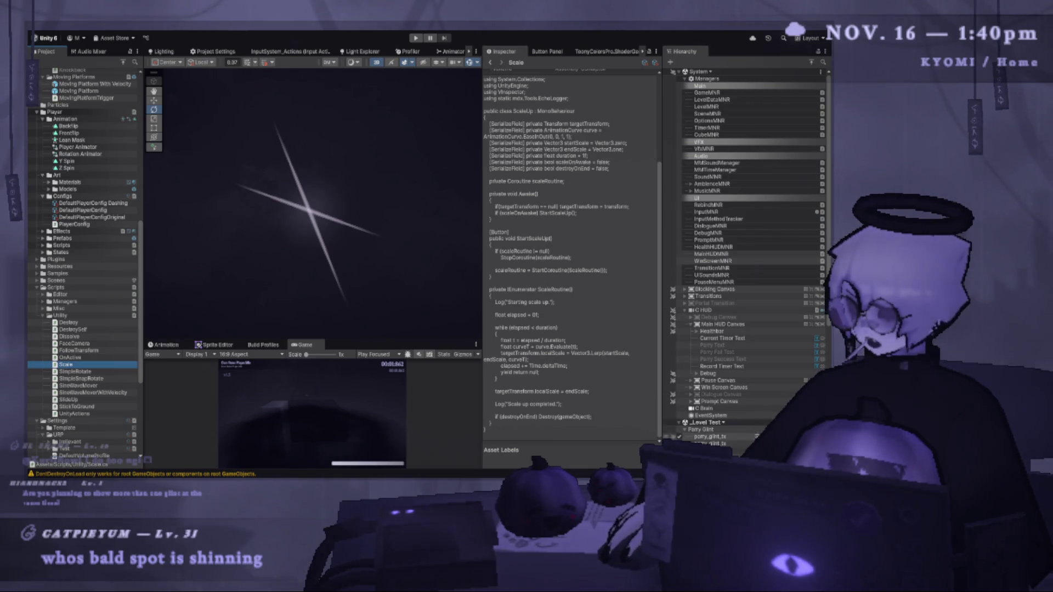
click(729, 431)
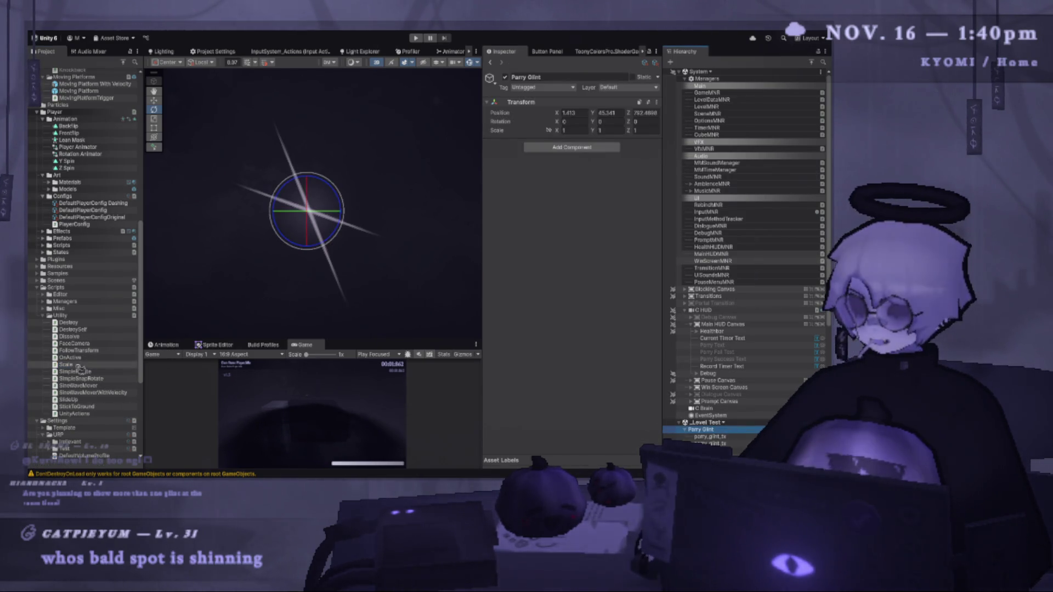
Attach Scale Up to Parry Glint with duration 0.2 and Scale On Awake enabled.
drag(548, 234, 549, 235)
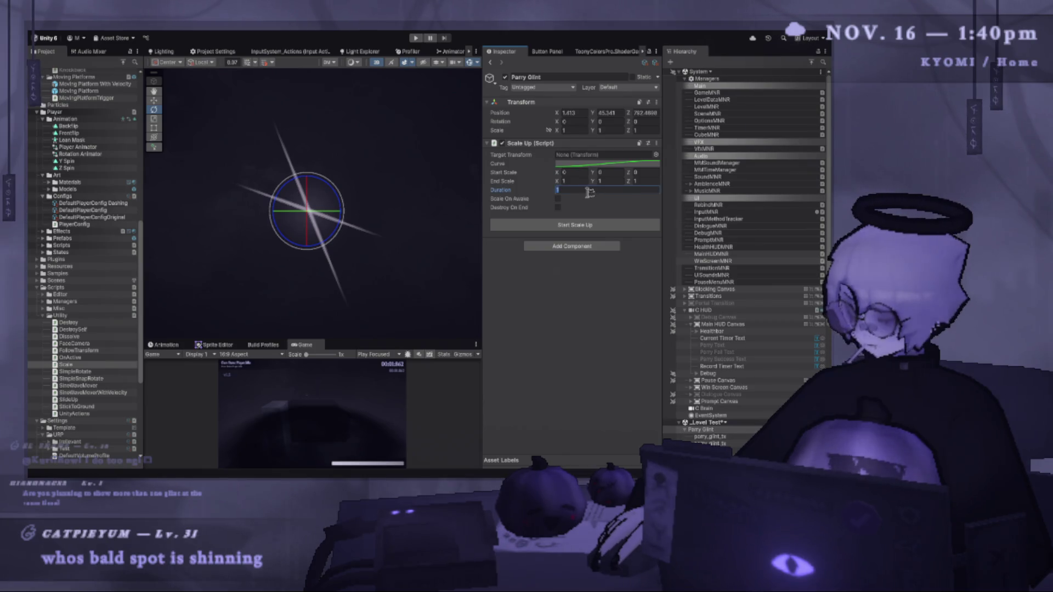
text(0.2)
click(558, 198)
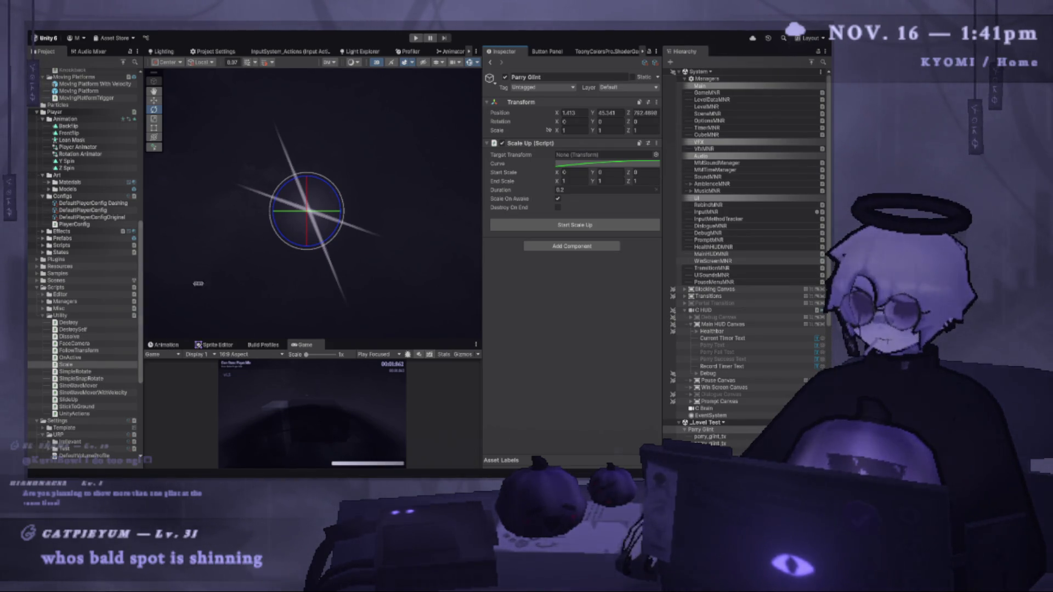
Stretch the parry_glint_tx sprite along X to a scale of 3.223.
scroll(289, 207, down, 1)
scroll(695, 361, down, 1)
click(323, 209)
key(r)
drag(329, 222, 351, 227)
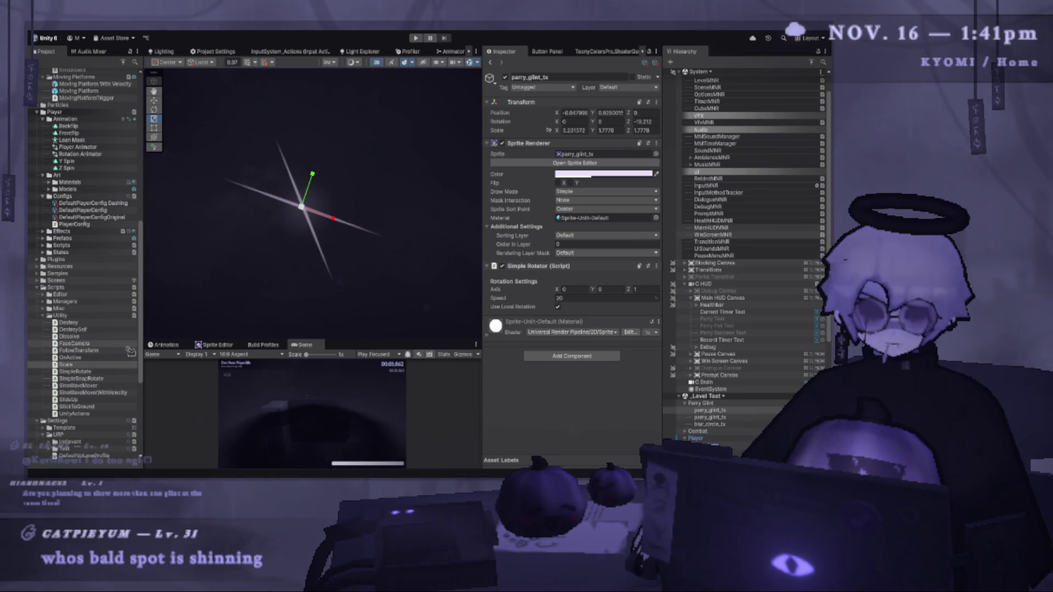
Create the RandomRotation script in Scripts/Utility and open it in VS Code.
click(66, 364)
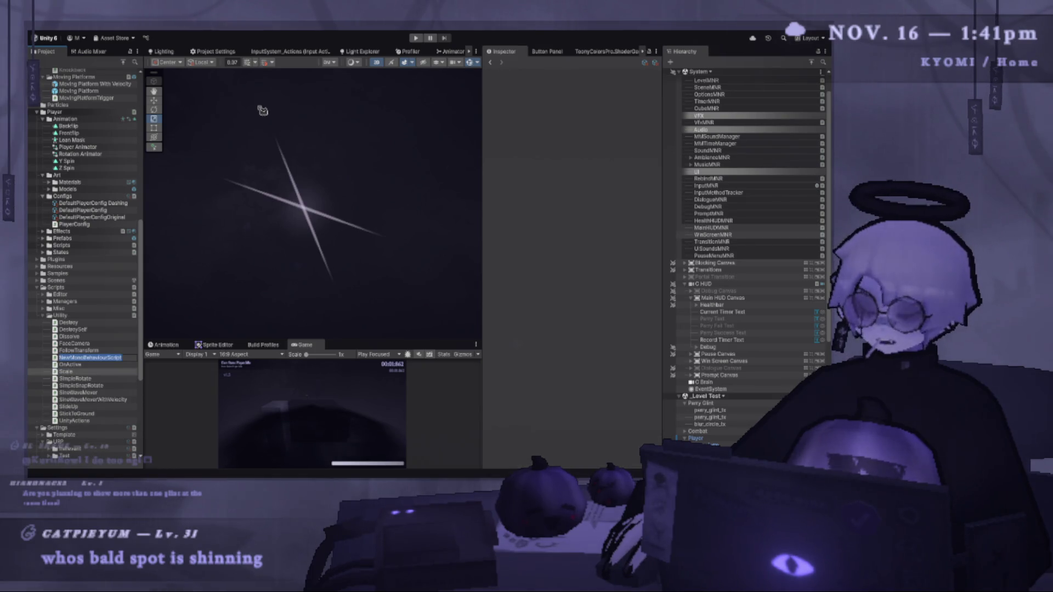
text(RandomRotation)
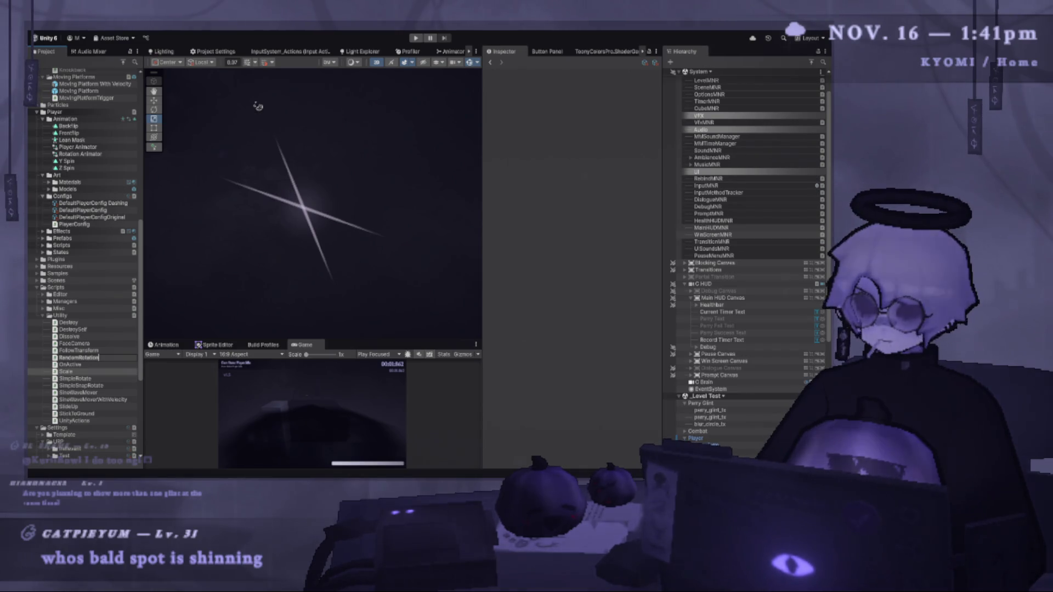
key(Return)
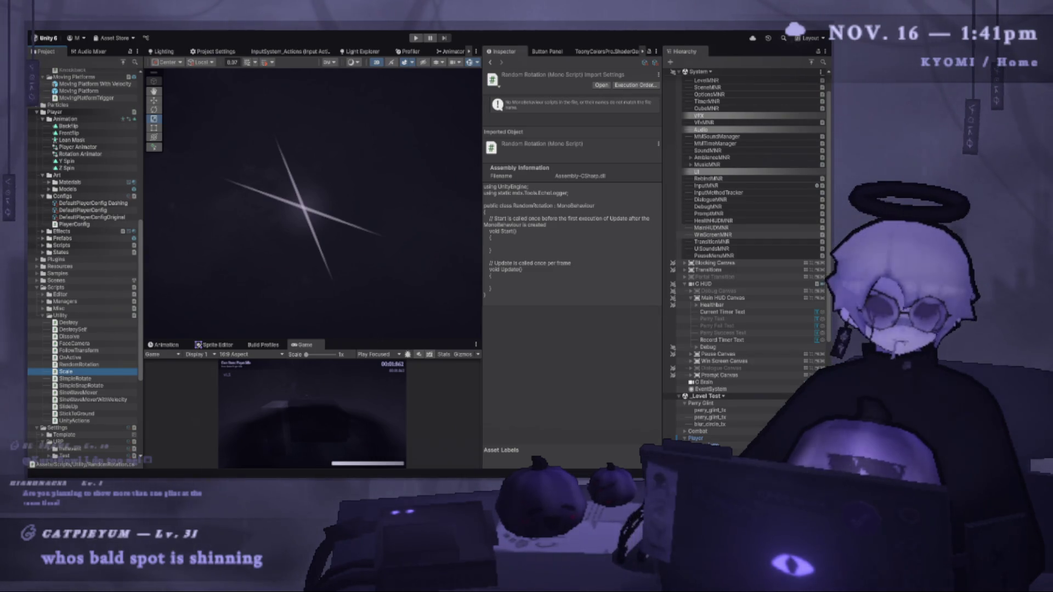
click(80, 364)
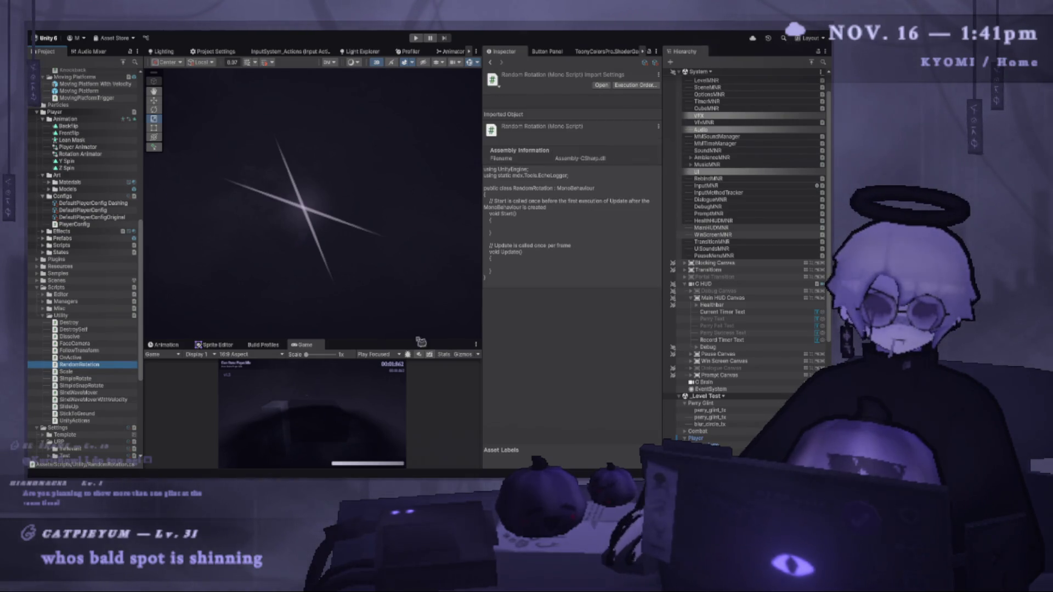
click(94, 367)
double_click(95, 366)
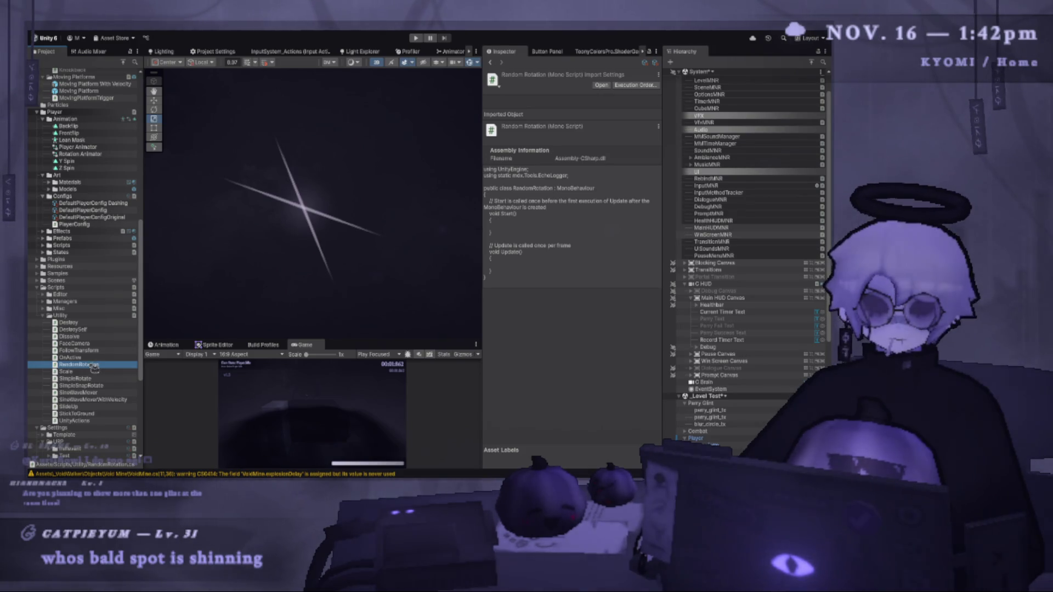
drag(279, 181, 697, 181)
Replace the Start comment with a serialized Vector3 randomRotation field defaulting to zero, and save.
key(BackSpace)
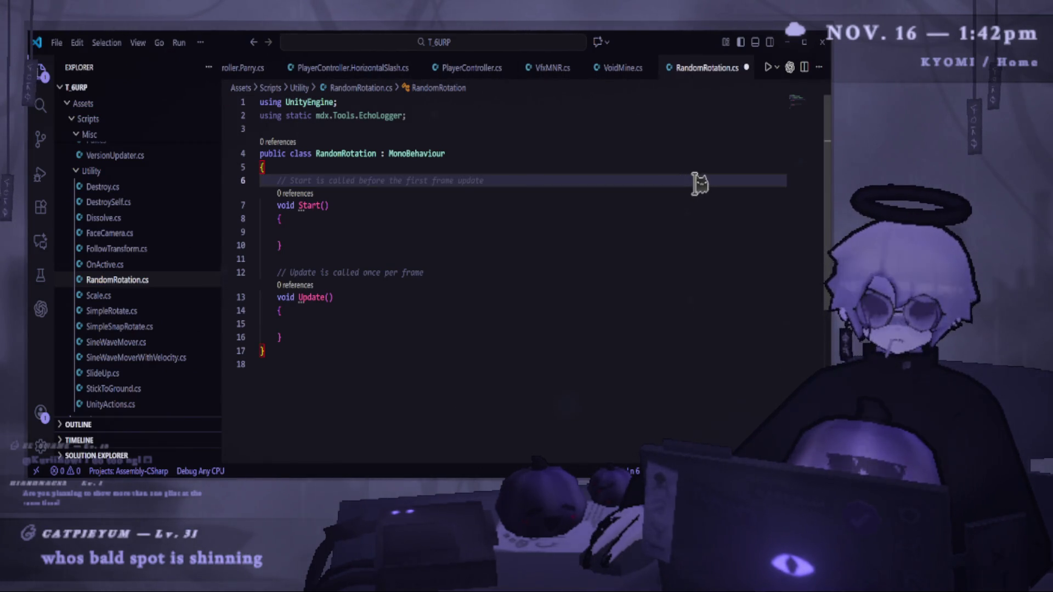
text([Ser)
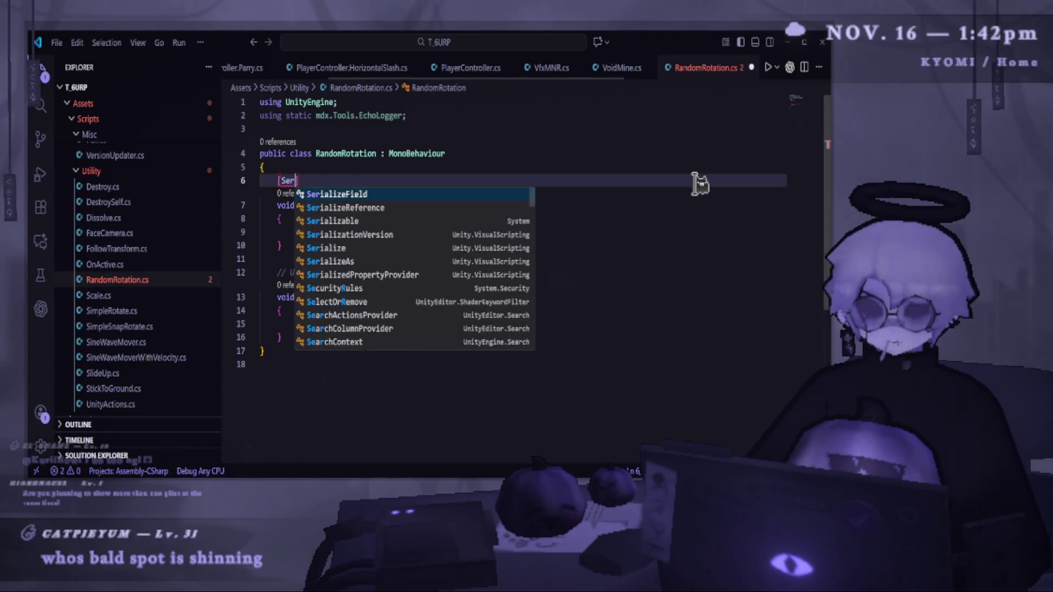
key(Tab)
key(Tab)
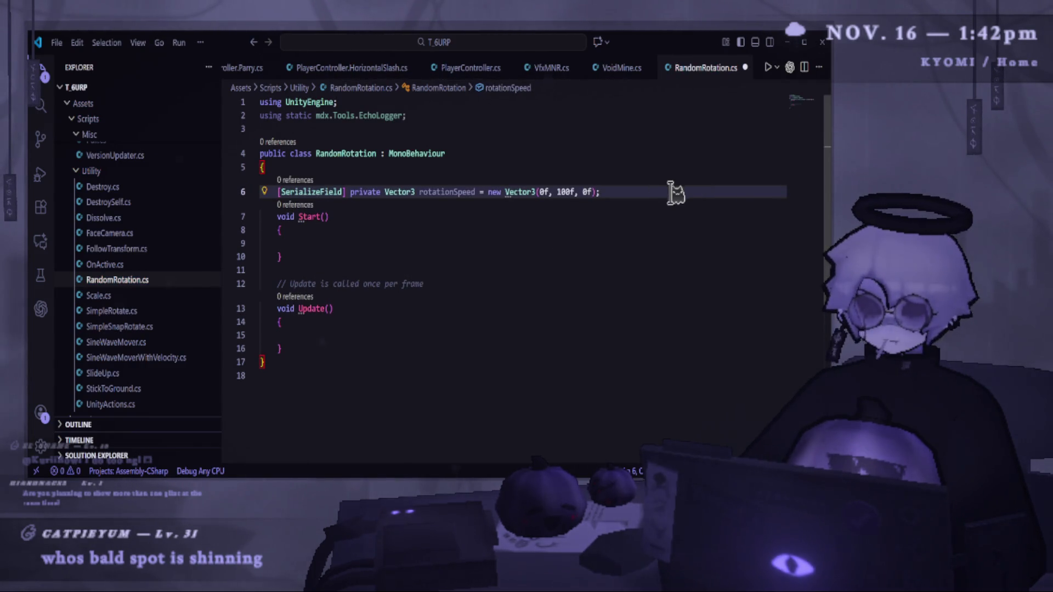
key(Return)
double_click(459, 192)
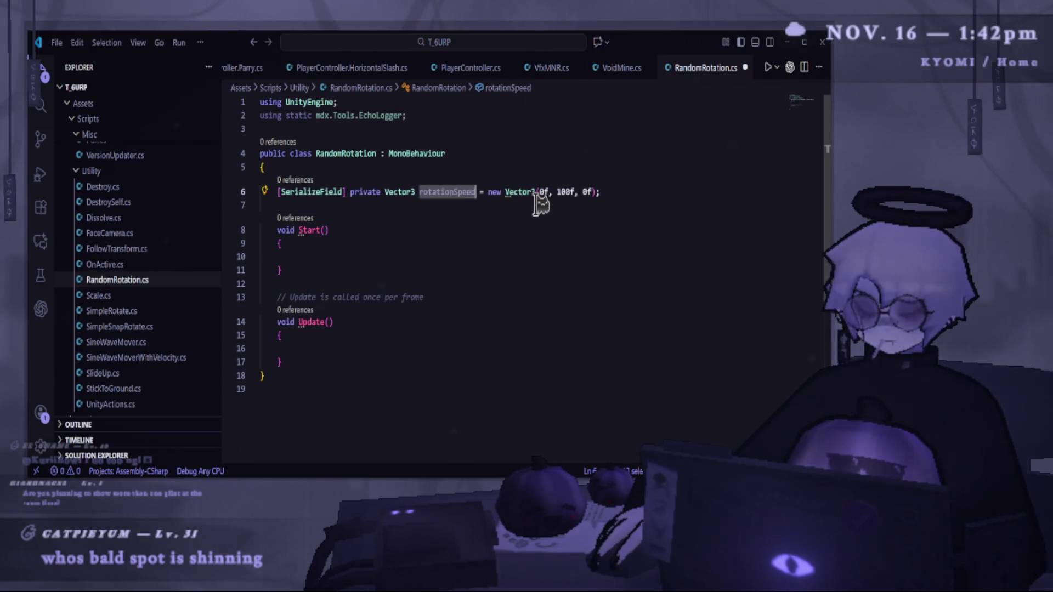
text(ro)
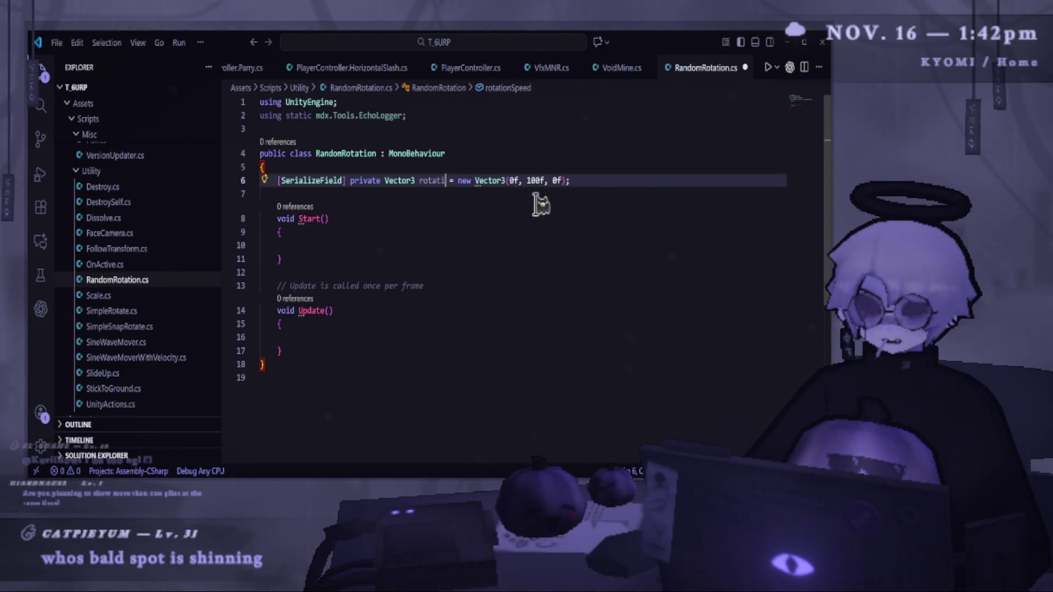
key(BackSpace)
text(andomRotation)
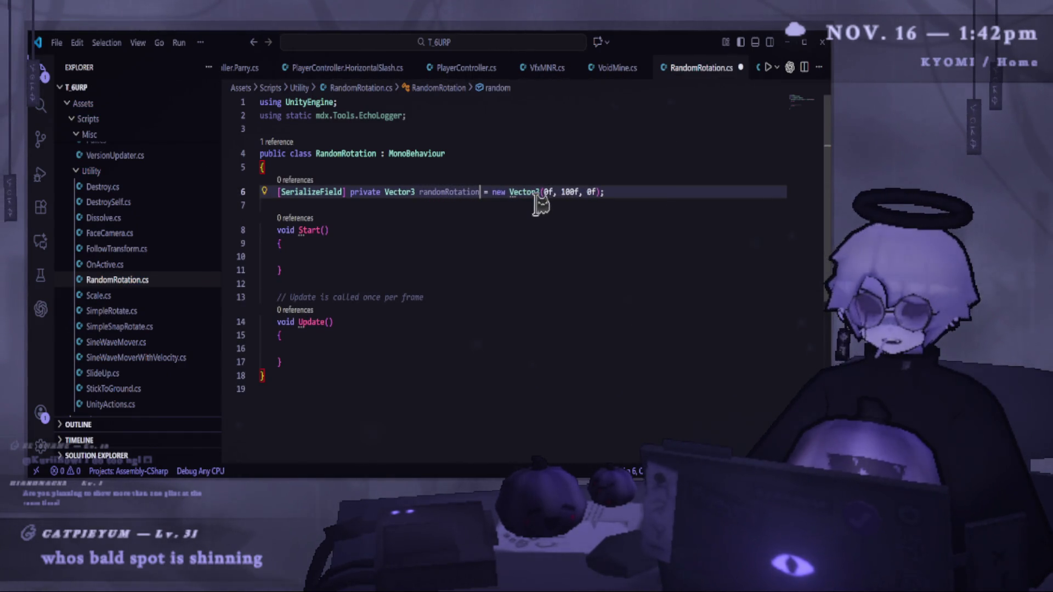
drag(561, 191, 596, 191)
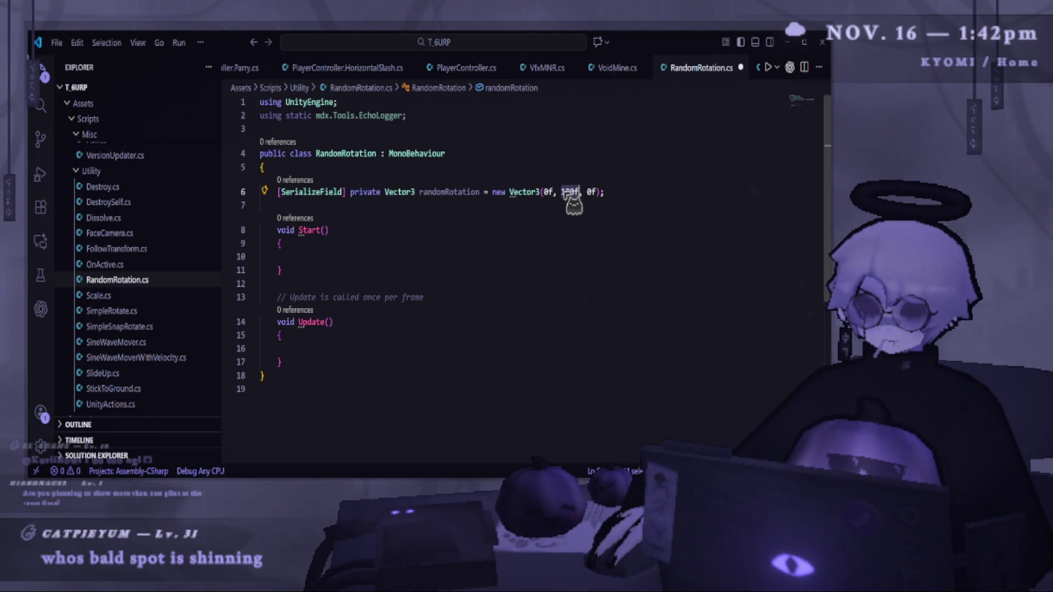
text(-)
key(BackSpace)
text(0f, 0f)
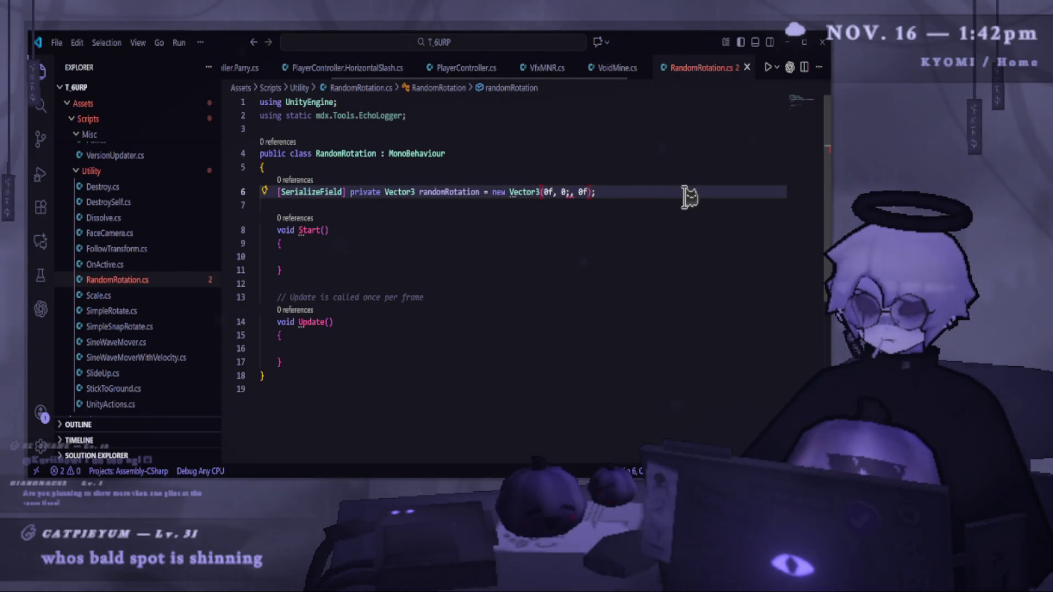
key(ctrl+s)
click(688, 196)
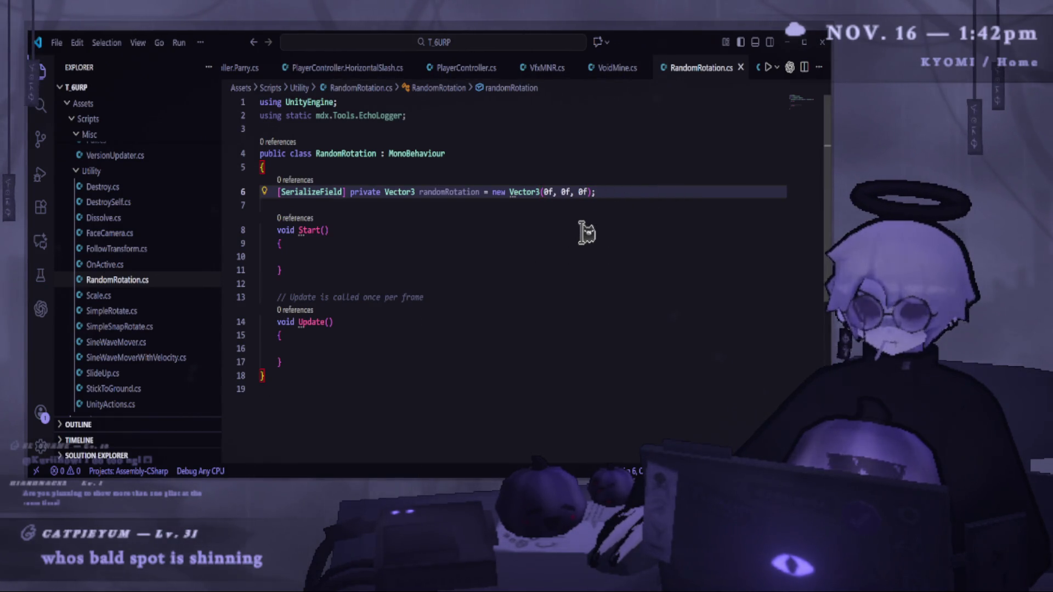
Rename the field randomRotationMin, duplicate it as randomRotationMax, and save.
key(alt+Tab)
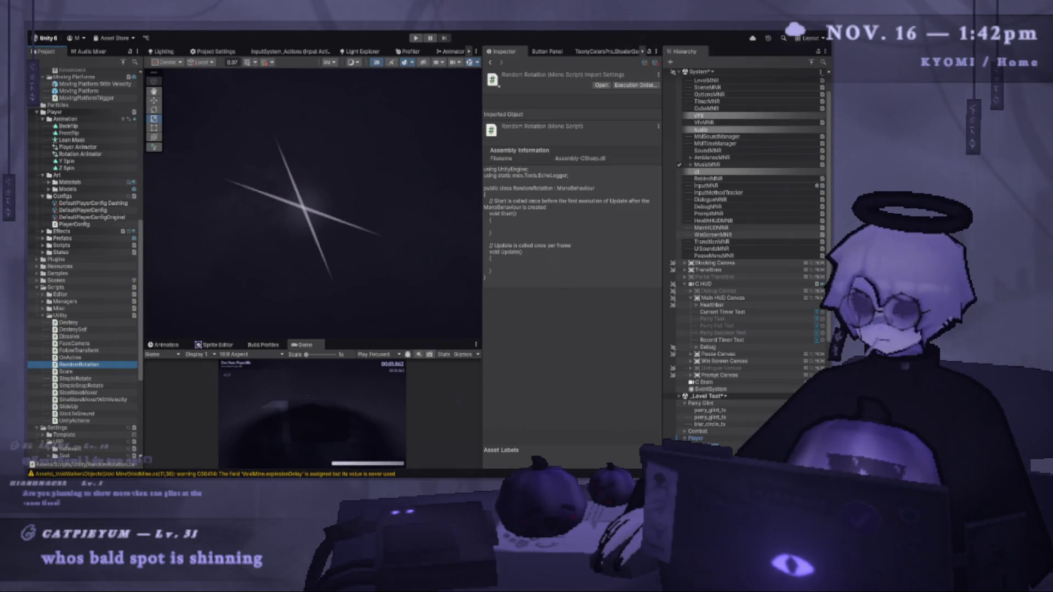
key(alt+Tab)
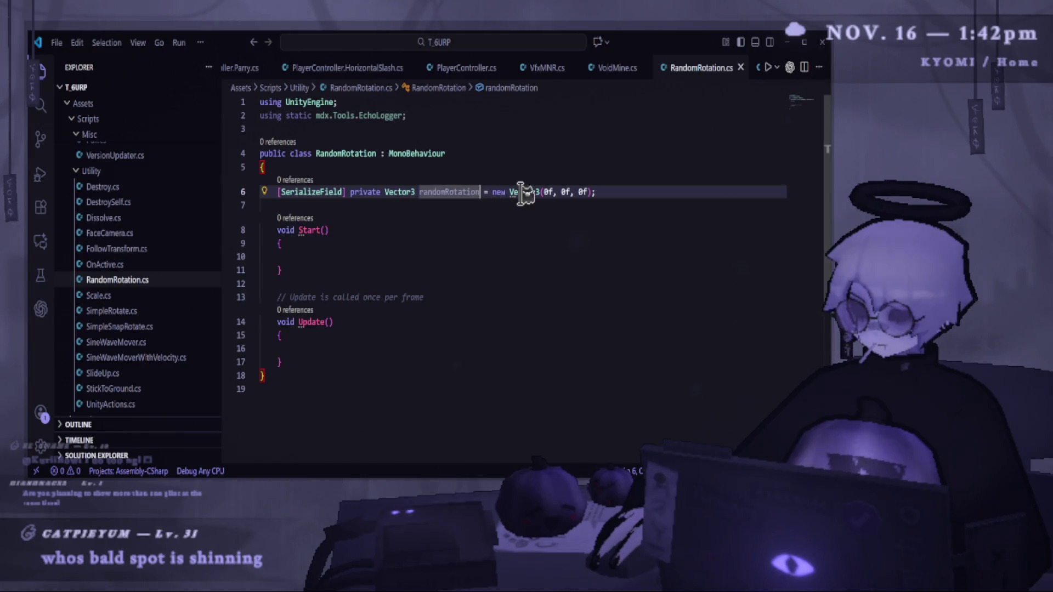
text(Min)
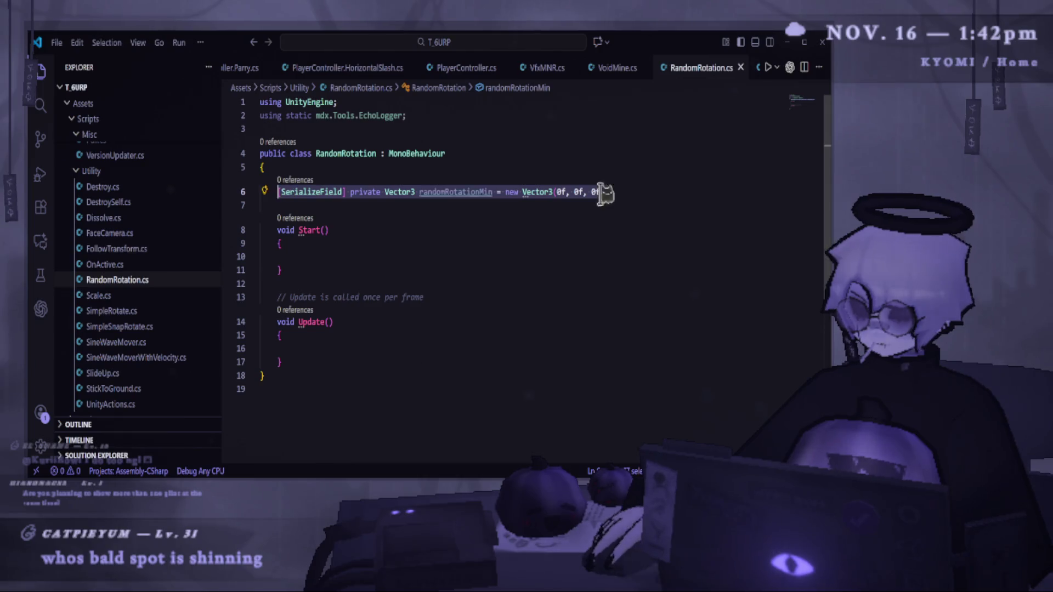
click(655, 185)
click(666, 189)
key(shift+alt+Down)
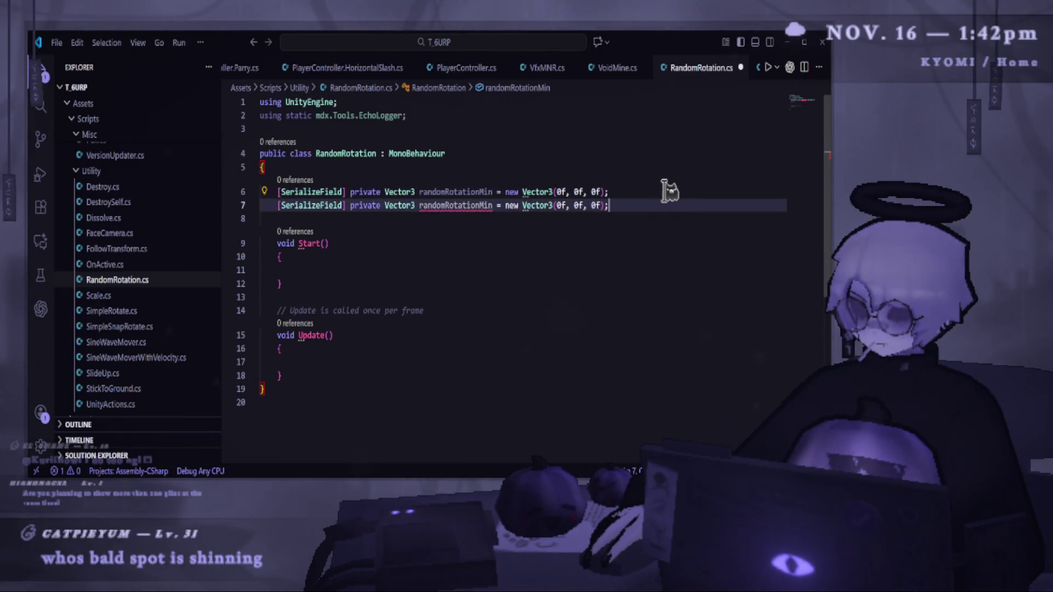
double_click(491, 216)
text(randomRotationMa)
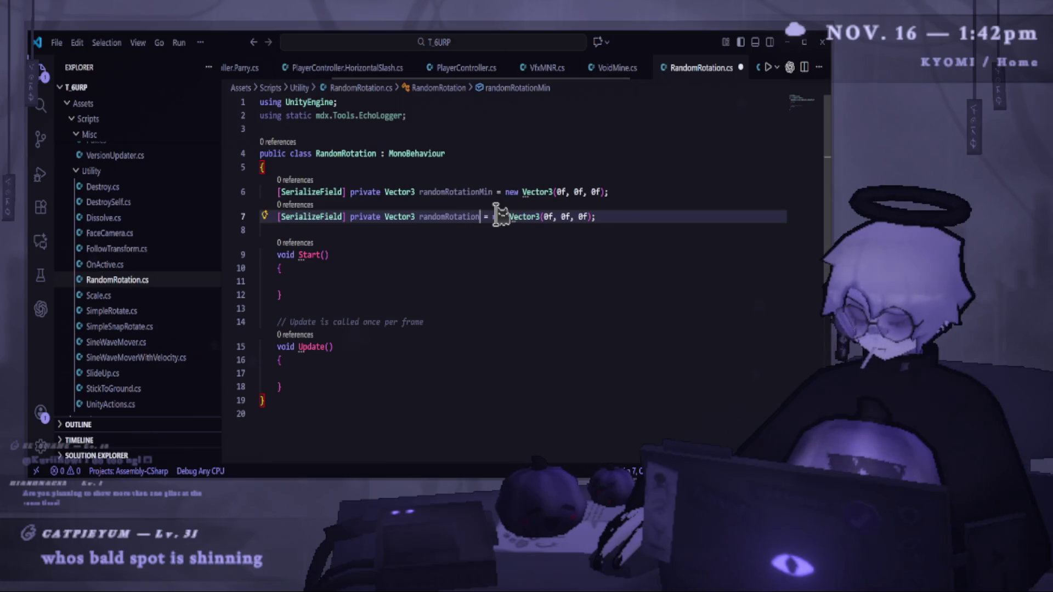
text(x)
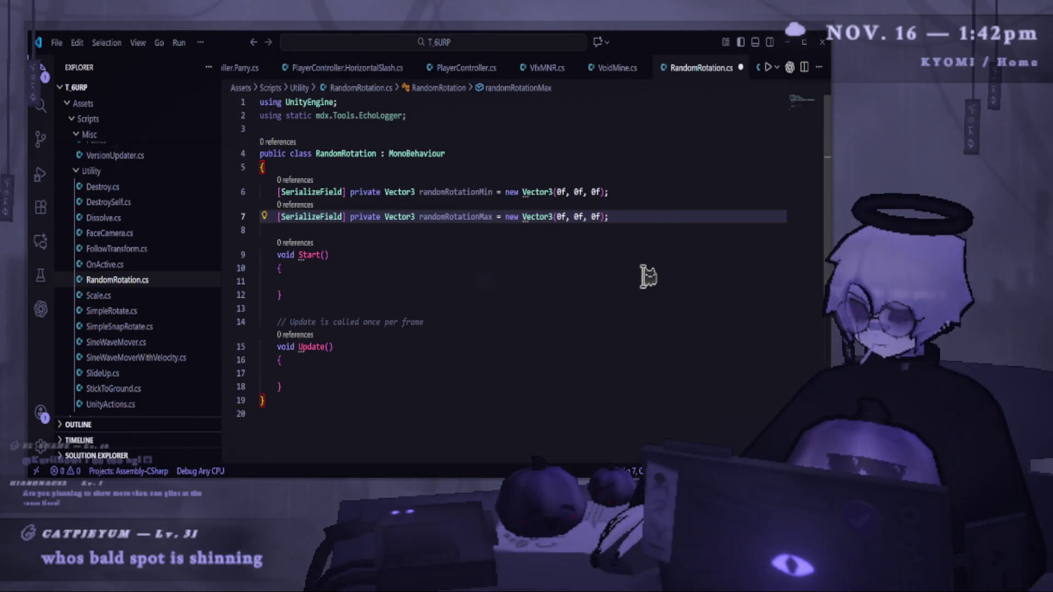
key(ctrl+s)
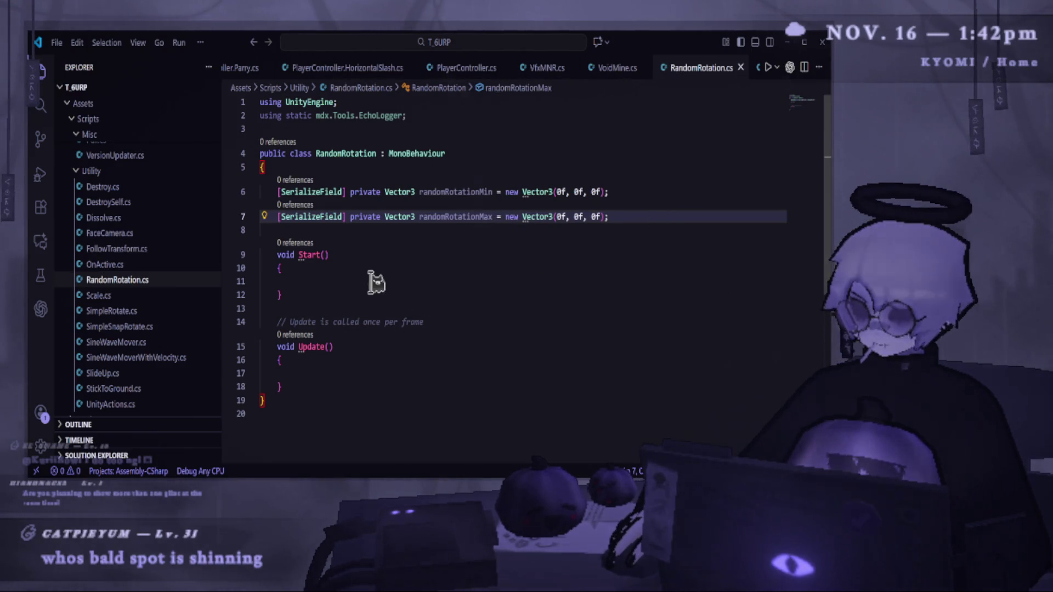
click(376, 281)
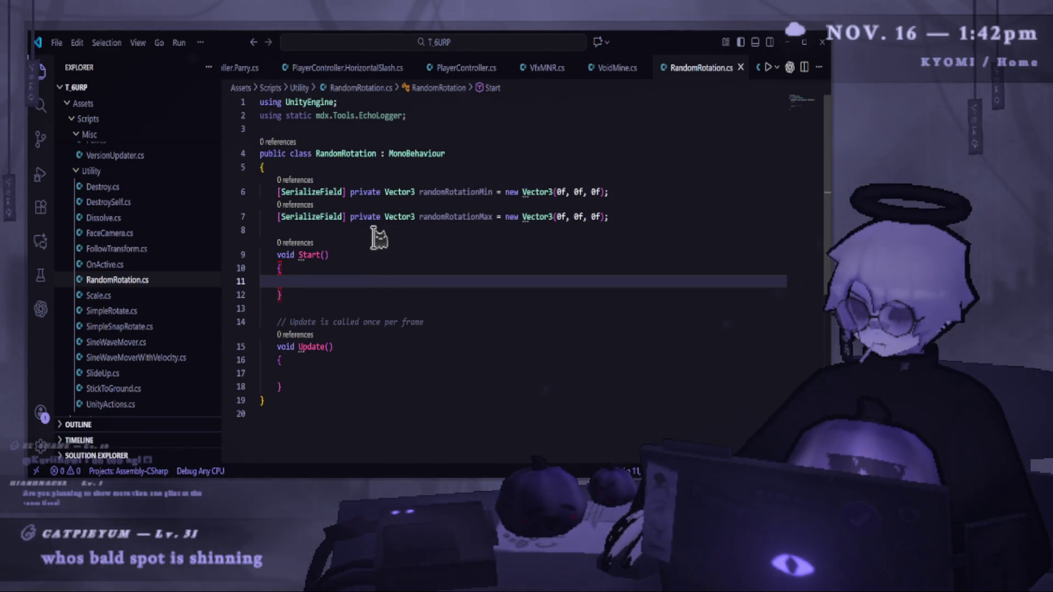
click(394, 229)
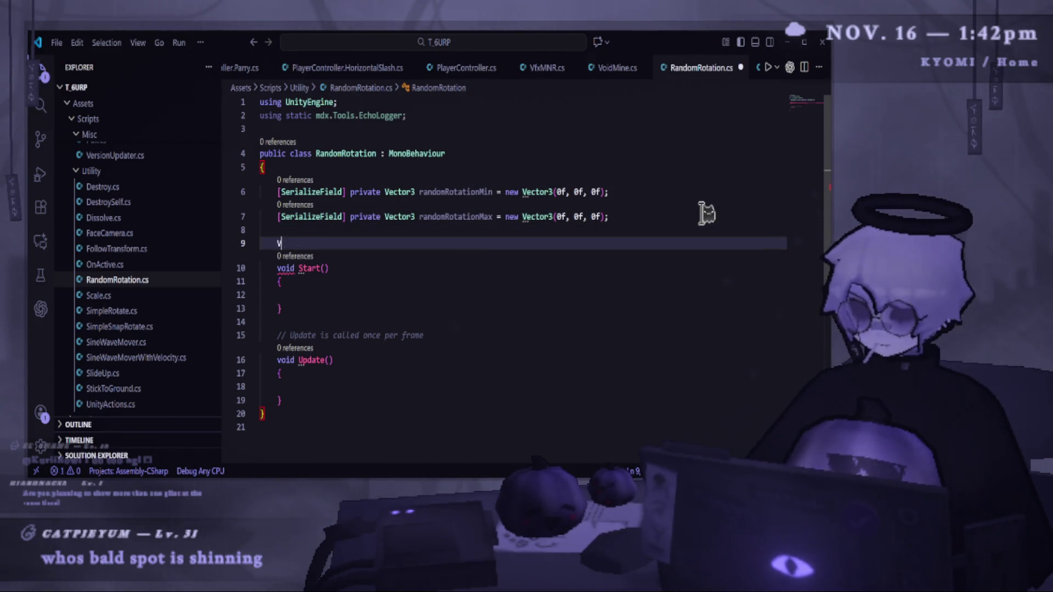
Add a void SetRandomRotation method that applies random Euler angles between min and max.
text(void)
key(Return)
key(BackSpace)
key(BackSpace)
key(BackSpace)
text(void SetRandom()
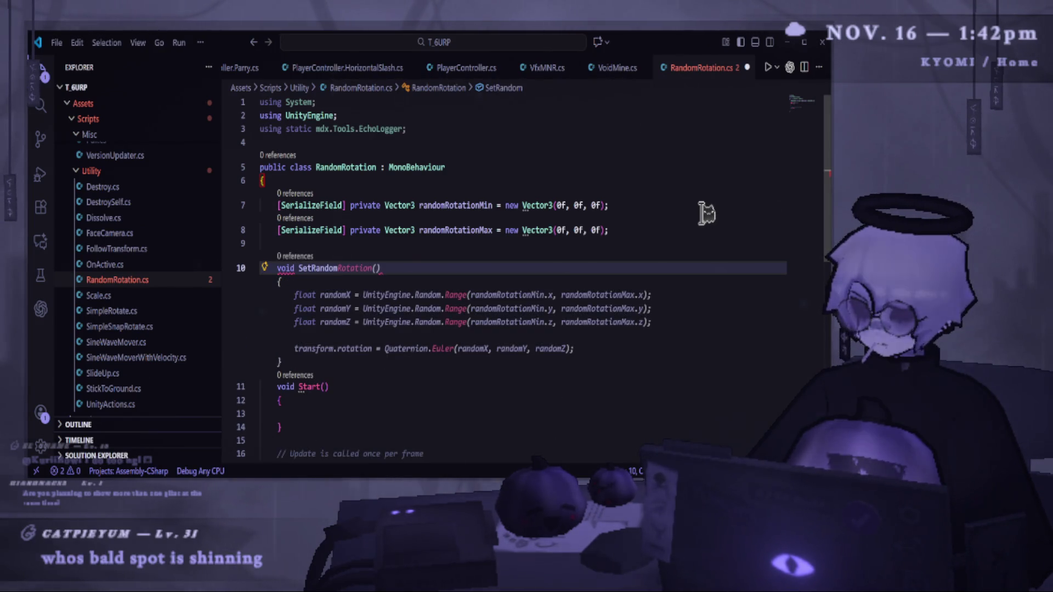
key(Tab)
key(Return)
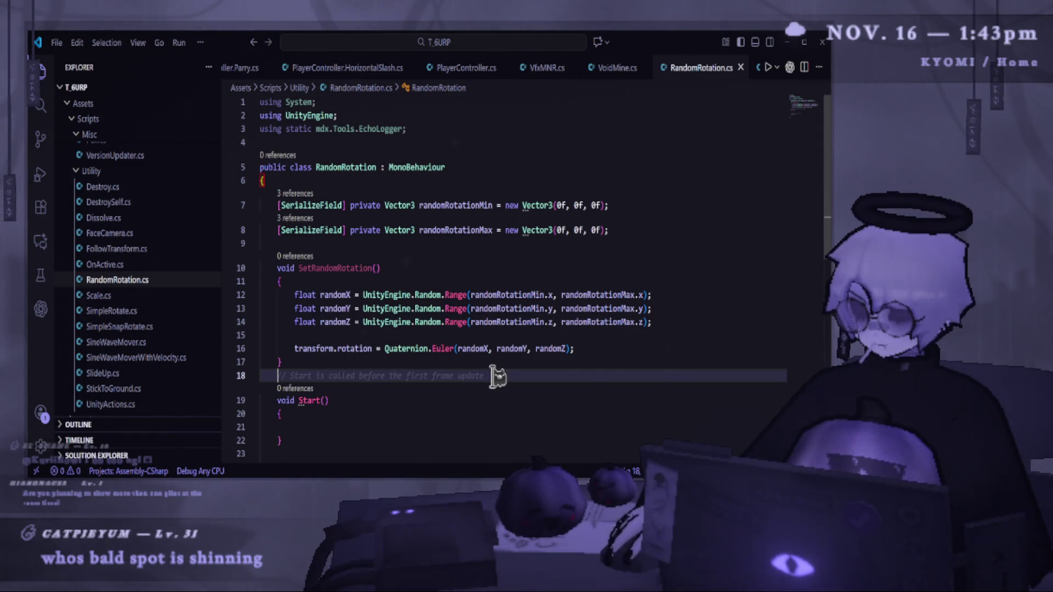
Replace the Start and Update methods with an Awake method that calls SetRandomRotation().
scroll(492, 376, down, 2)
drag(379, 193, 299, 193)
click(312, 454)
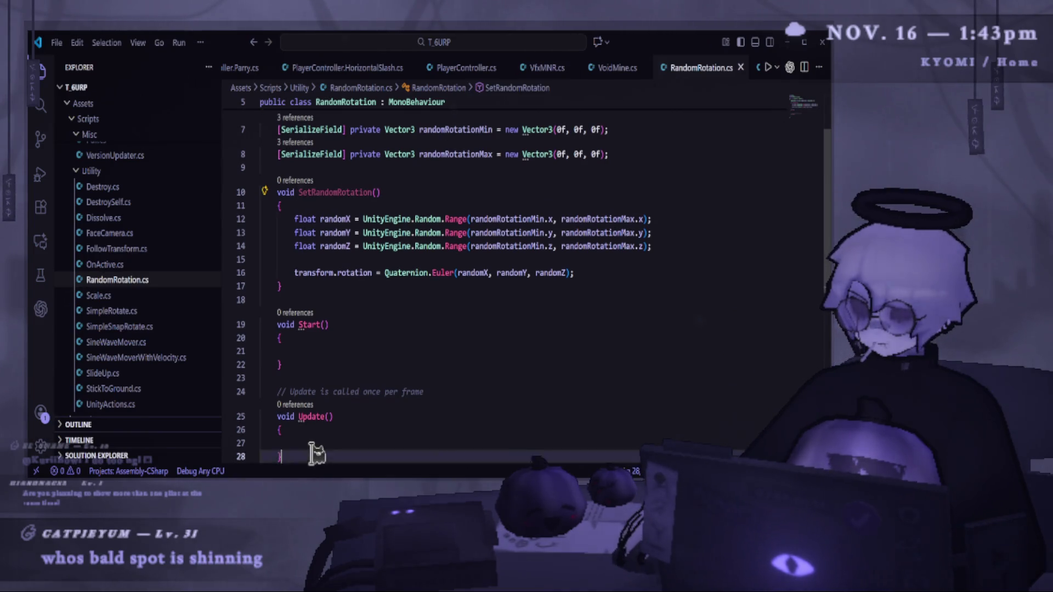
scroll(316, 453, down, 3)
drag(308, 359, 308, 222)
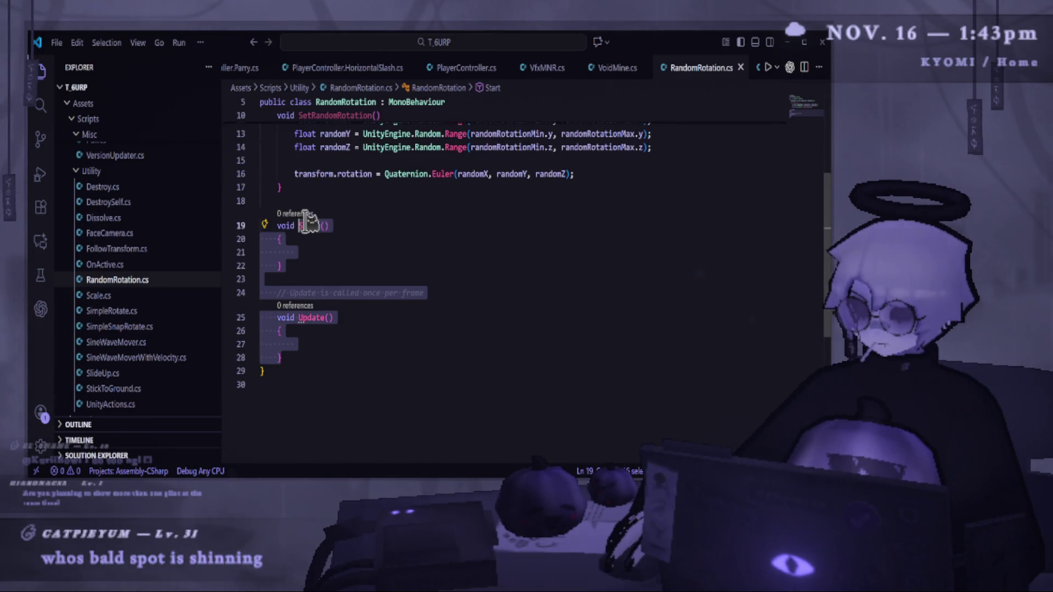
text(A)
key(Tab)
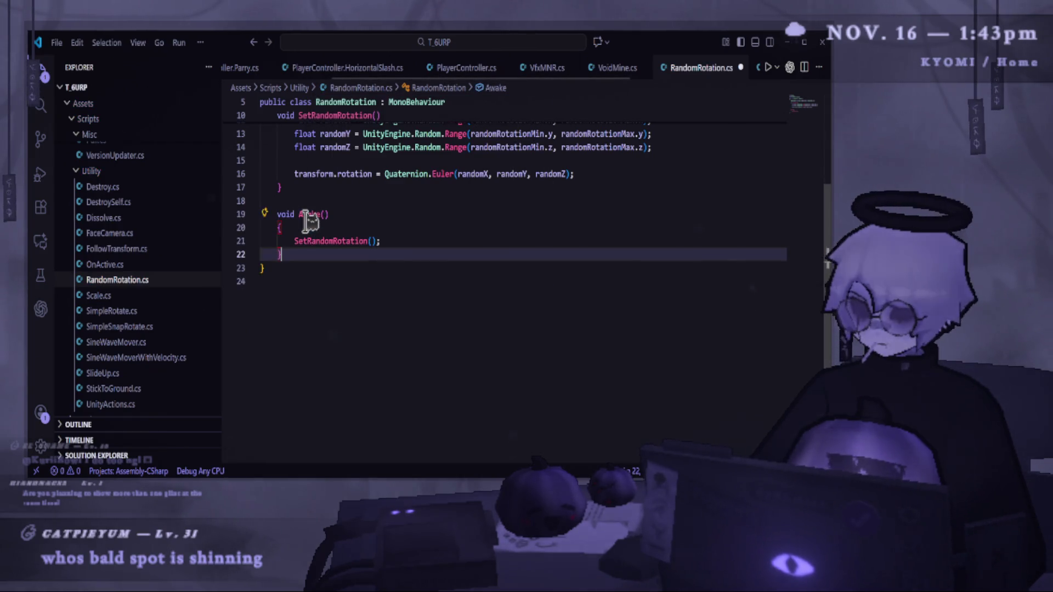
Delete the trailing empty line at the end of RandomRotation.cs and save the script.
click(437, 346)
key(ctrl+s)
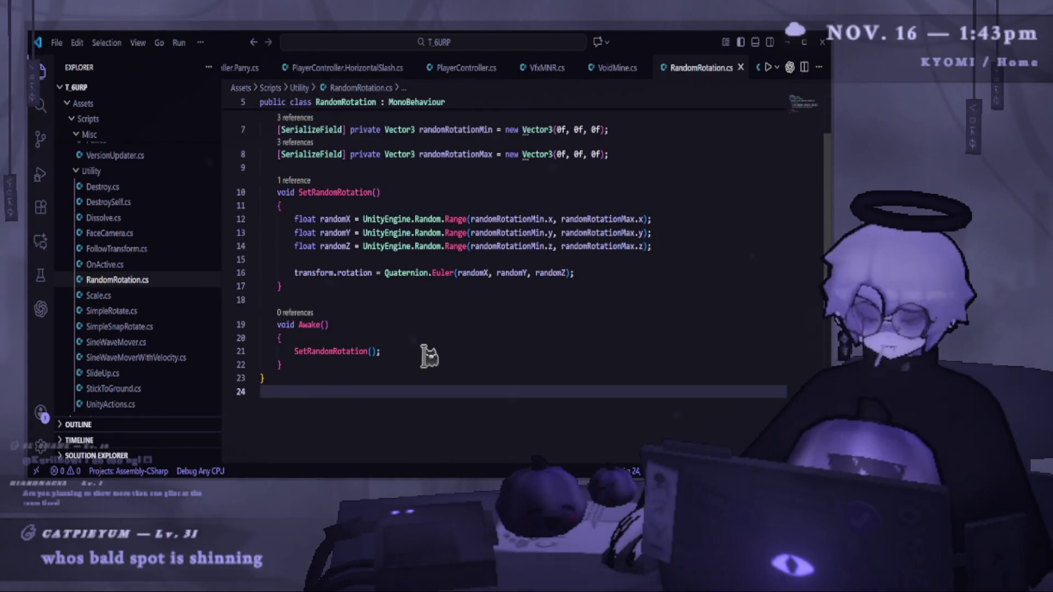
key(BackSpace)
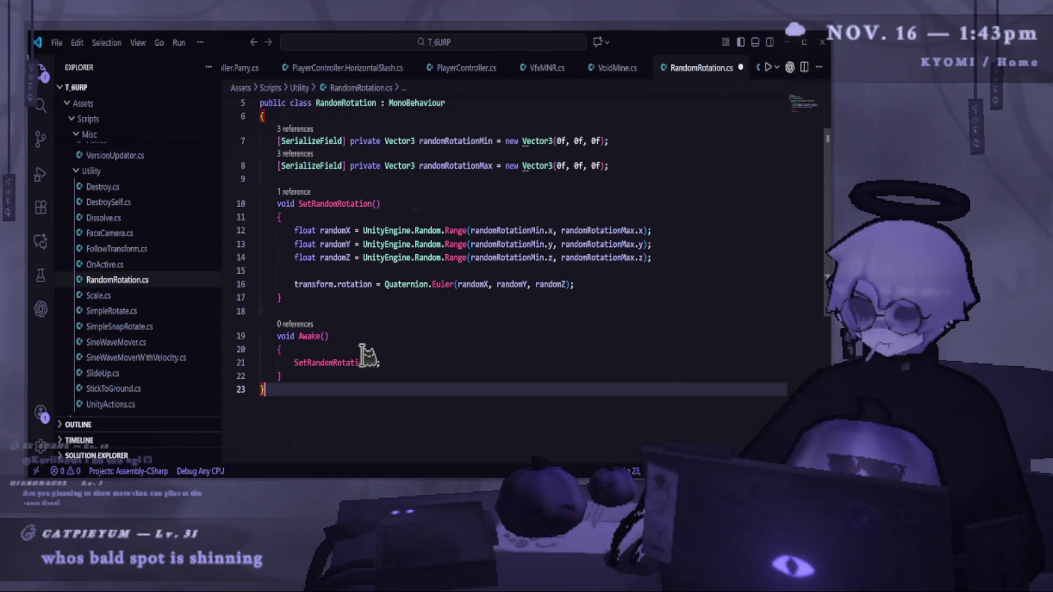
key(ctrl+s)
scroll(393, 346, up, 2)
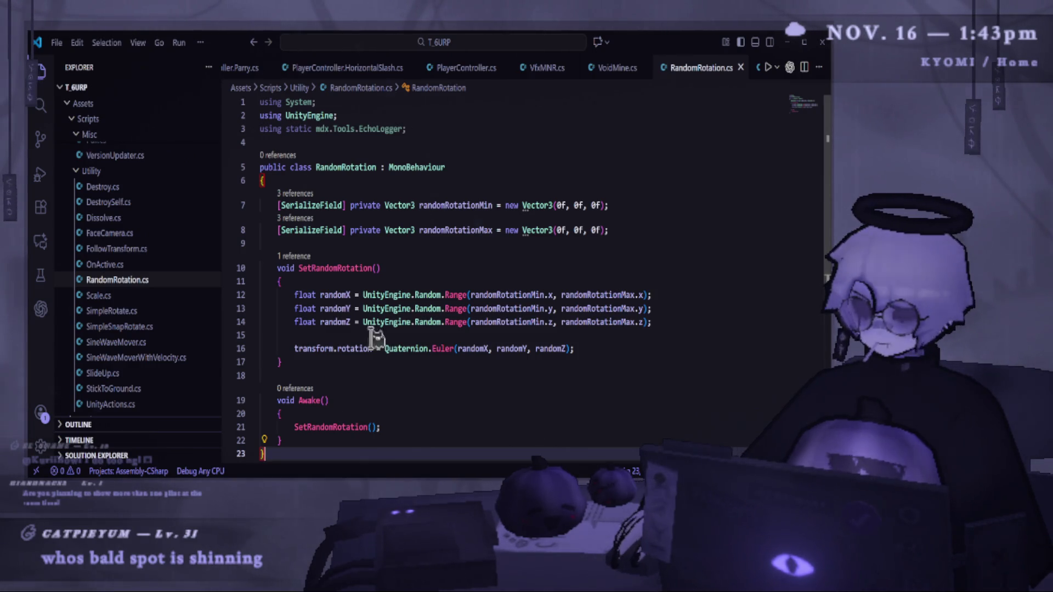
scroll(327, 390, down, 1)
click(634, 204)
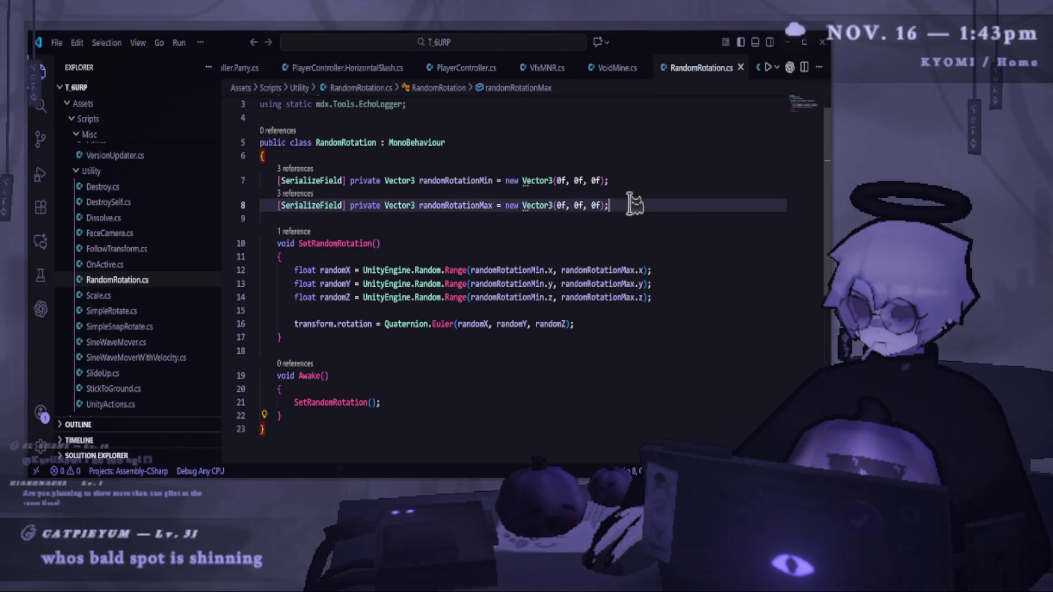
Add a [SerializeField] private bool setOnAwake = true field below the rotation fields and save.
key(Return)
text(pri)
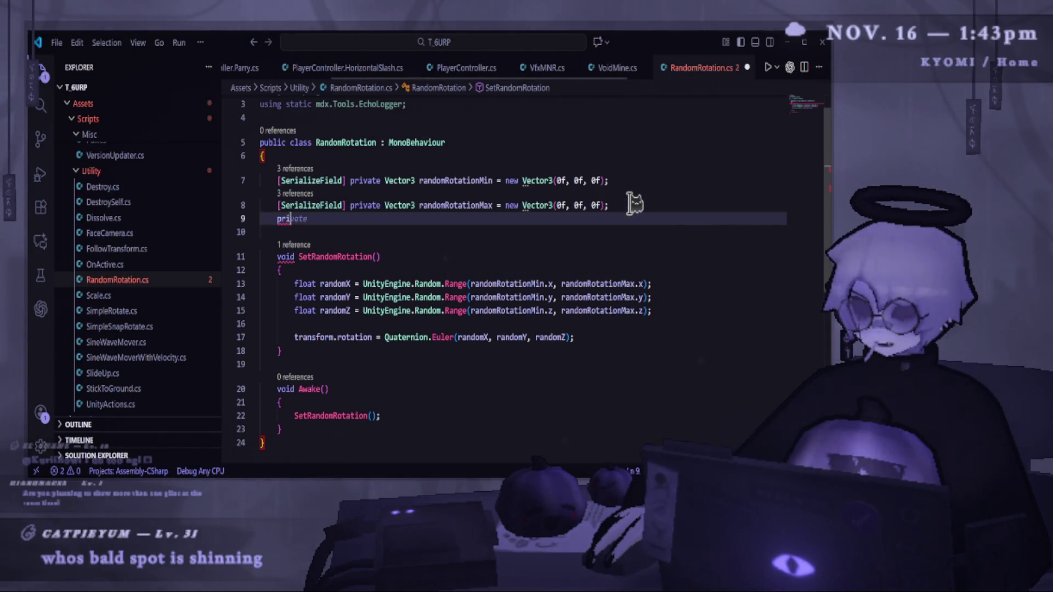
text(se)
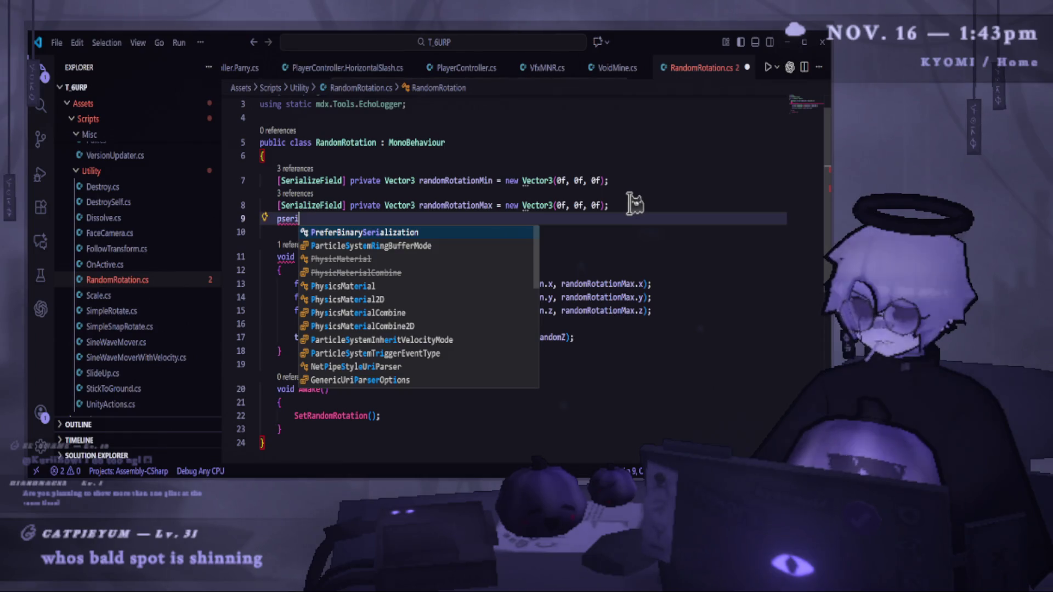
key(BackSpace)
key(BackSpace)
key(BackSpace)
text([)
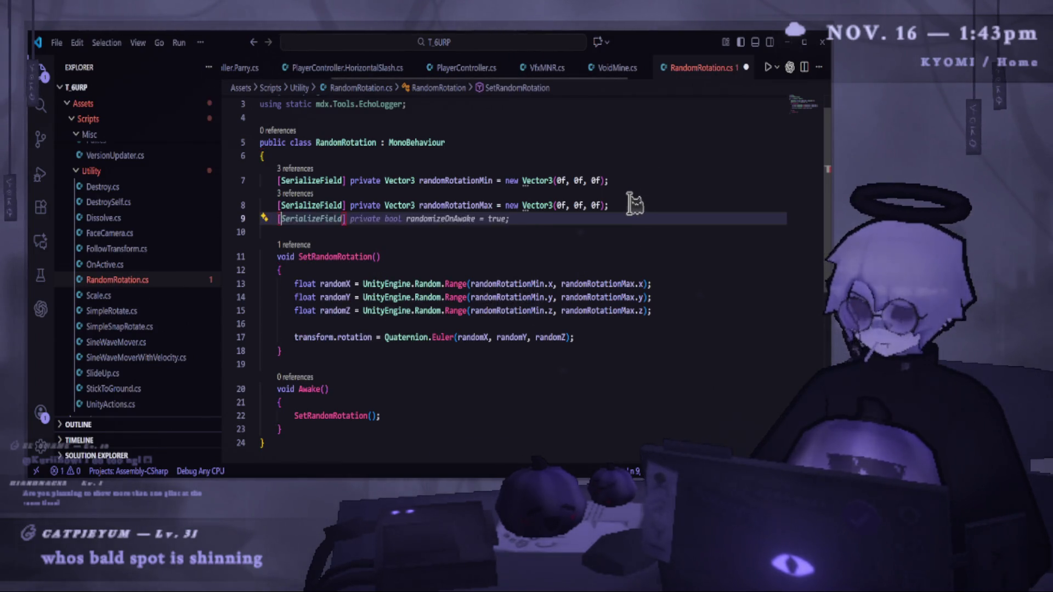
text(seri)
key(Tab)
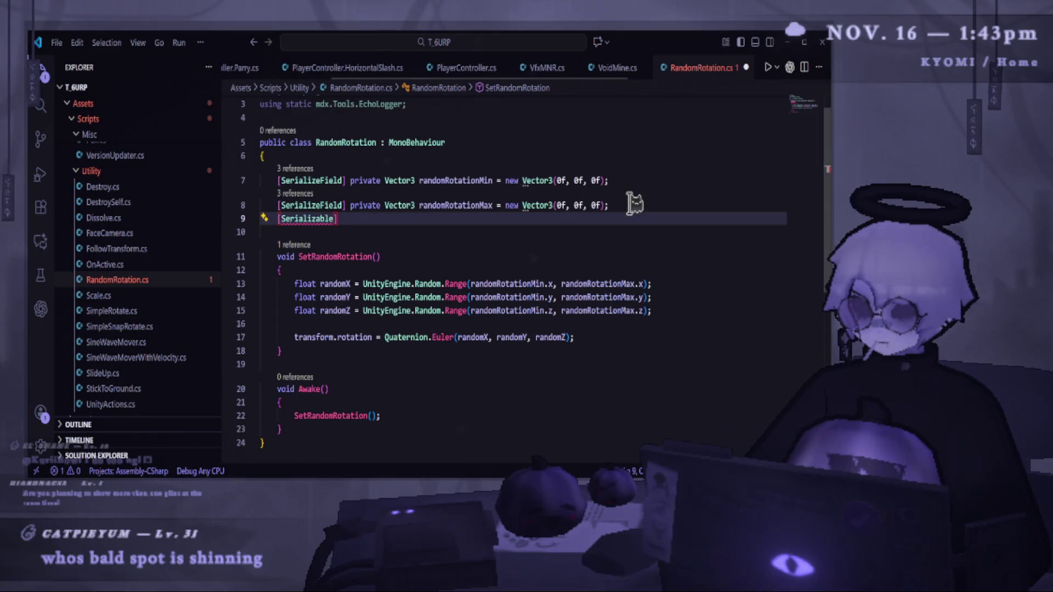
key(BackSpace)
key(BackSpace)
text(e)
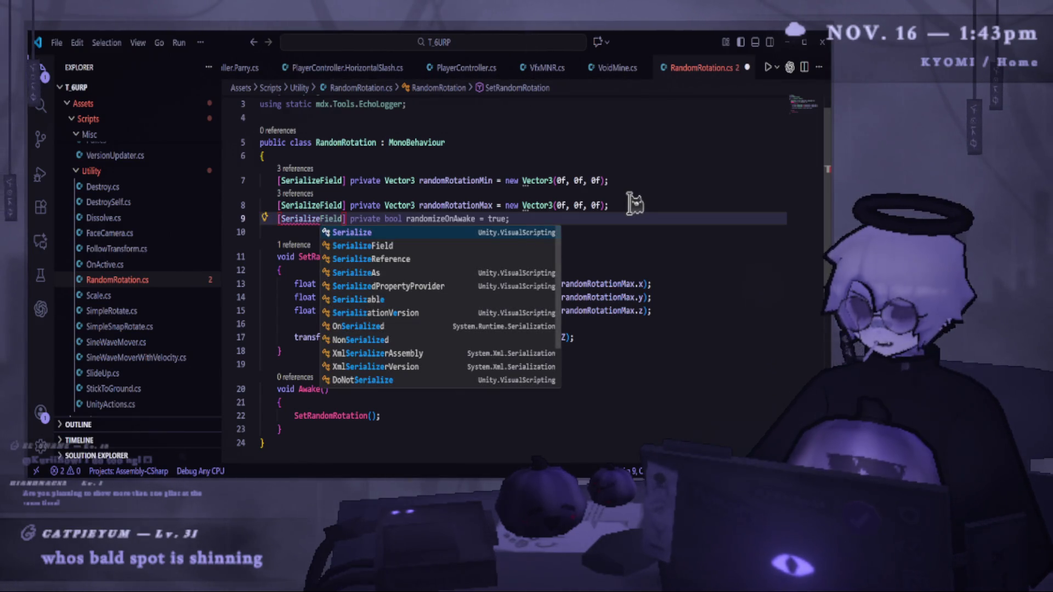
key(Escape)
key(Tab)
key(ctrl+s)
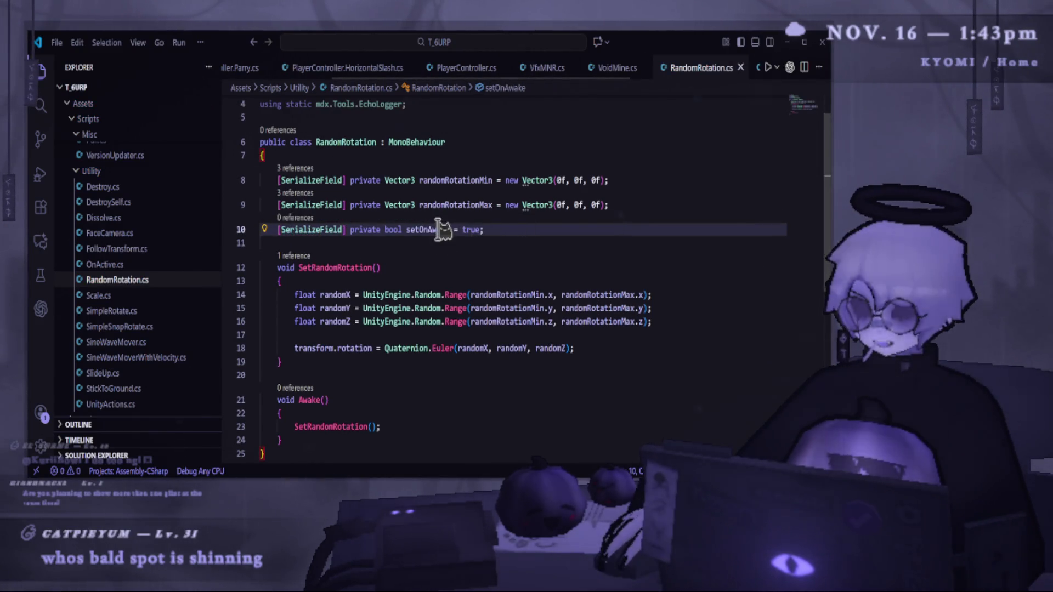
Wrap the SetRandomRotation call in Awake with if (setOnAwake) and save.
click(432, 231)
key(End)
double_click(431, 231)
scroll(364, 362, down, 3)
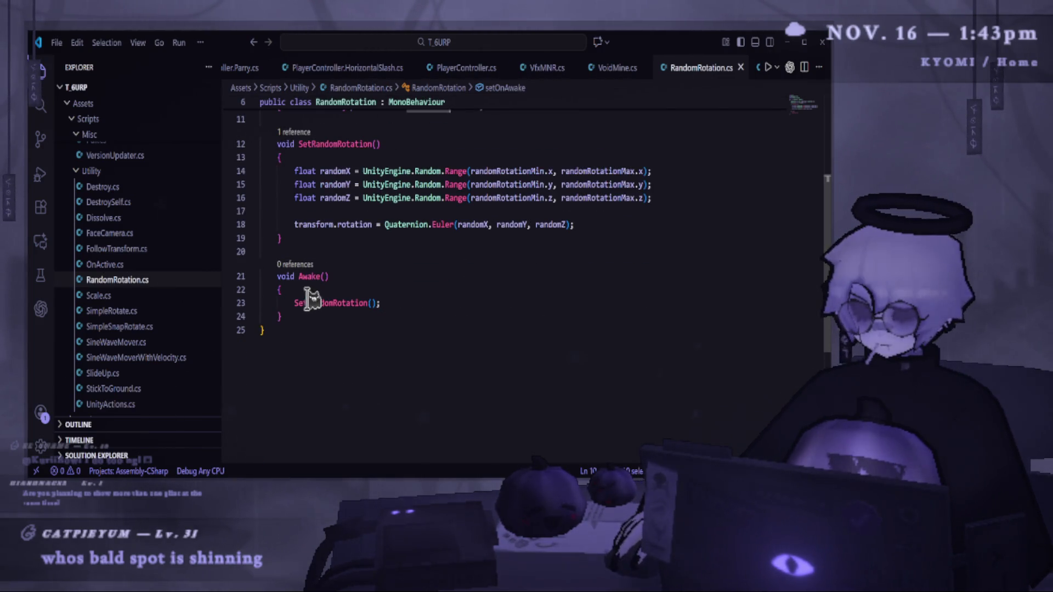
click(307, 300)
key(Home)
text(if )
text())
key(Home)
key(Right)
key(Right)
key(Delete)
text(()
key(ctrl+s)
click(513, 331)
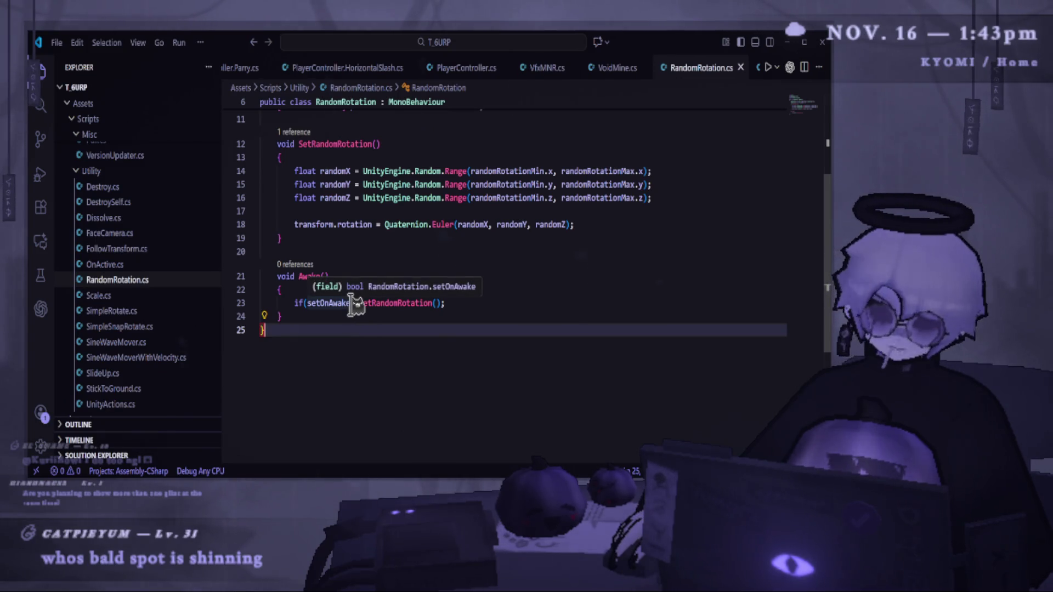
Make the SetRandomRotation method public.
double_click(327, 302)
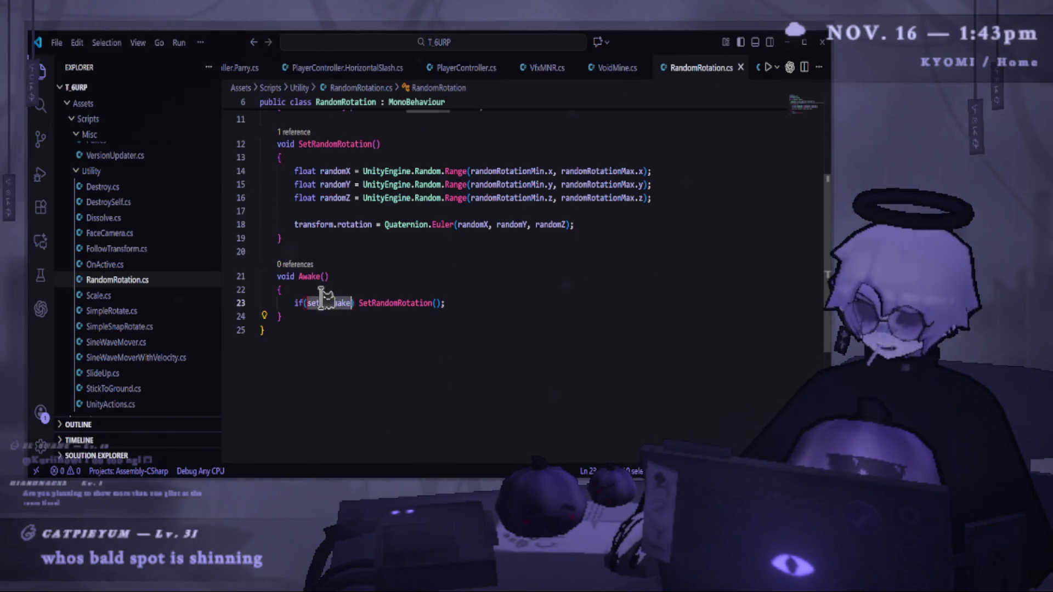
scroll(368, 203, up, 3)
click(277, 219)
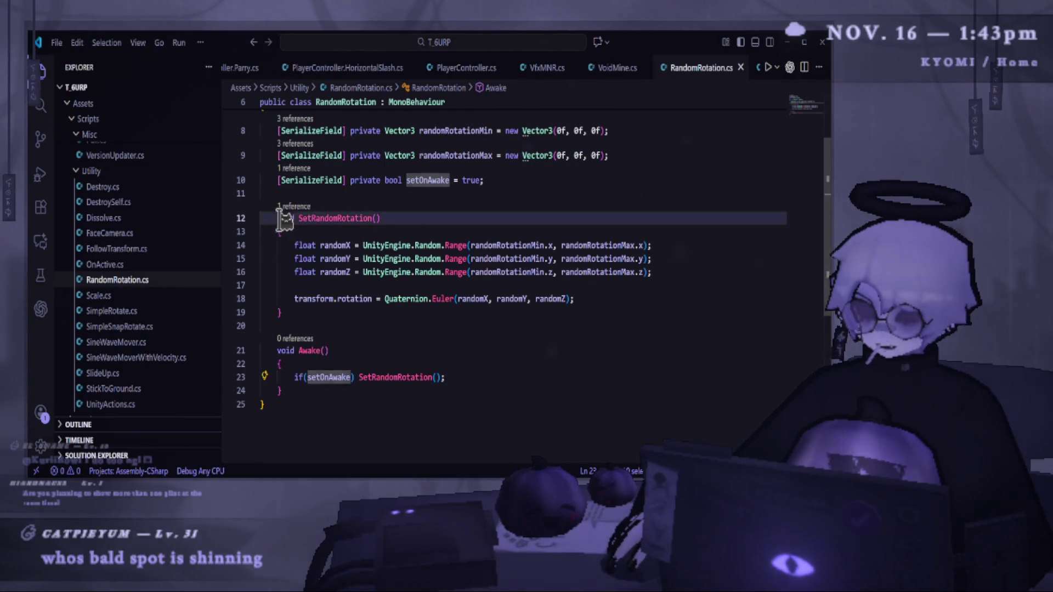
text(public)
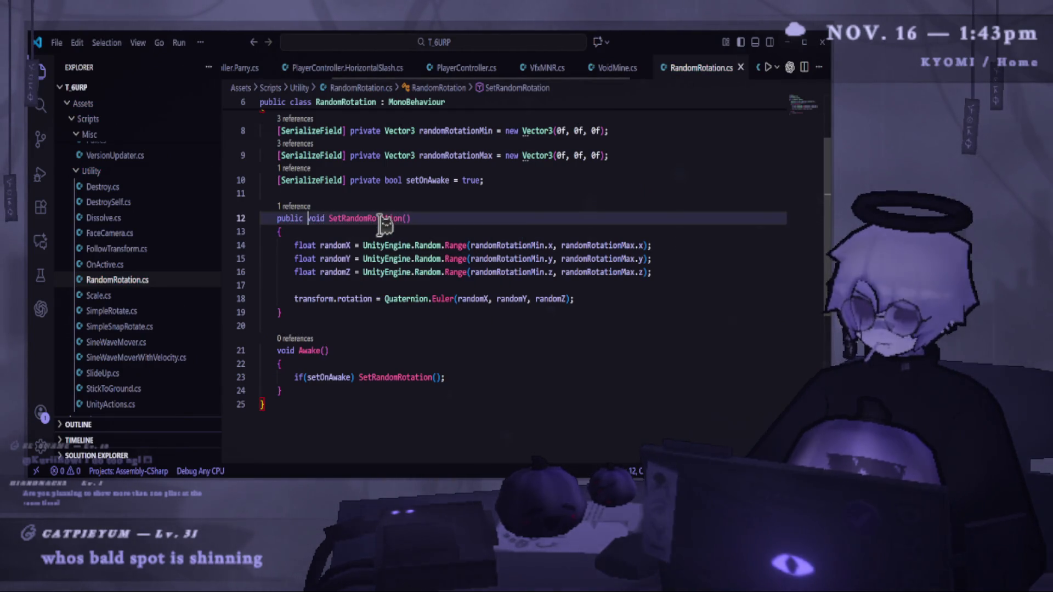
click(411, 329)
click(410, 218)
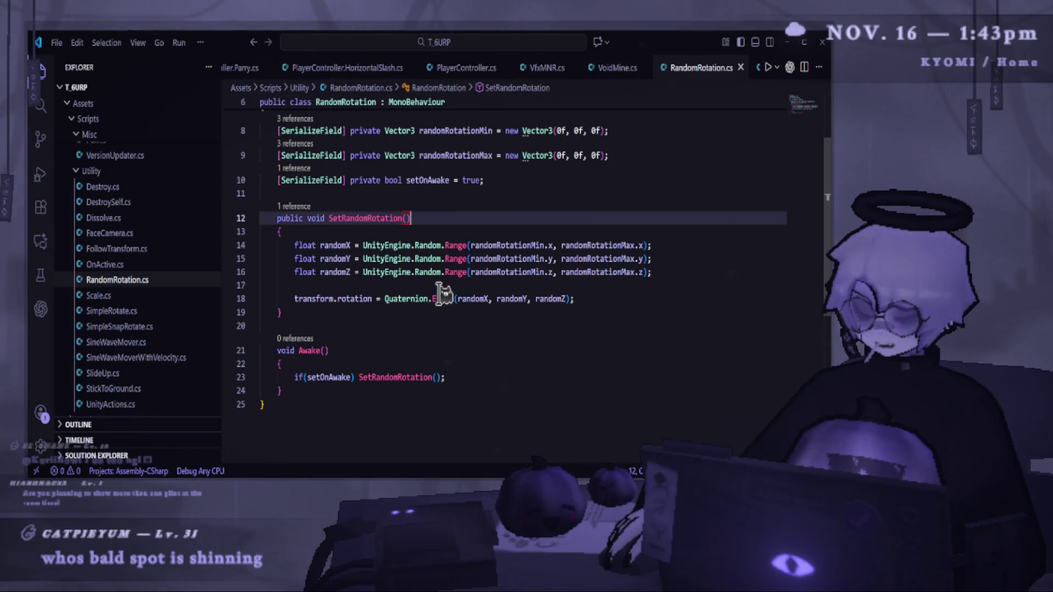
click(440, 427)
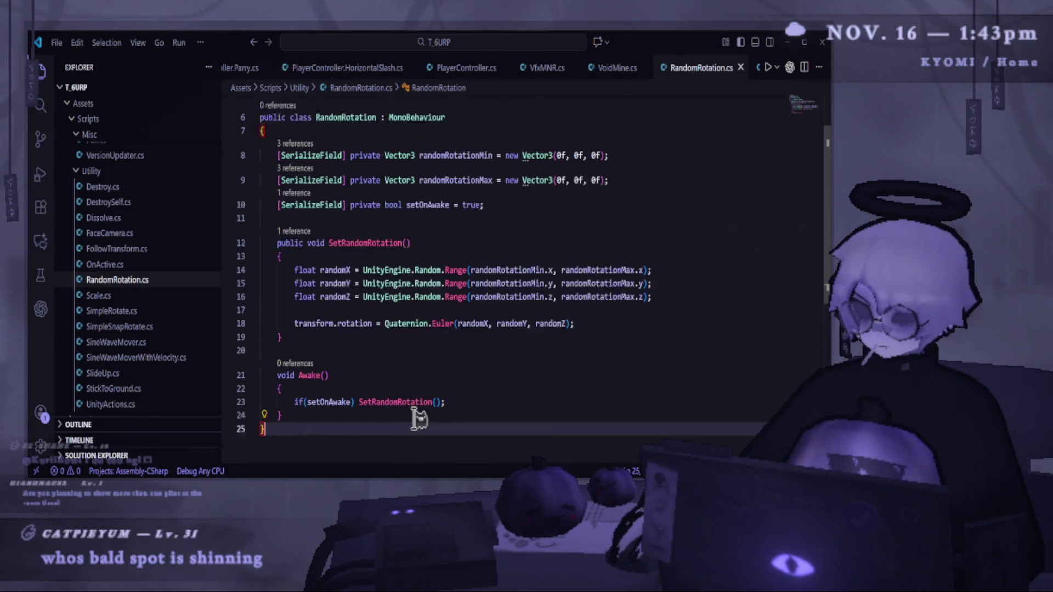
Remove the unused System and Unity.VisualScripting using lines and save RandomRotation.cs.
scroll(418, 413, up, 3)
drag(433, 144, 317, 144)
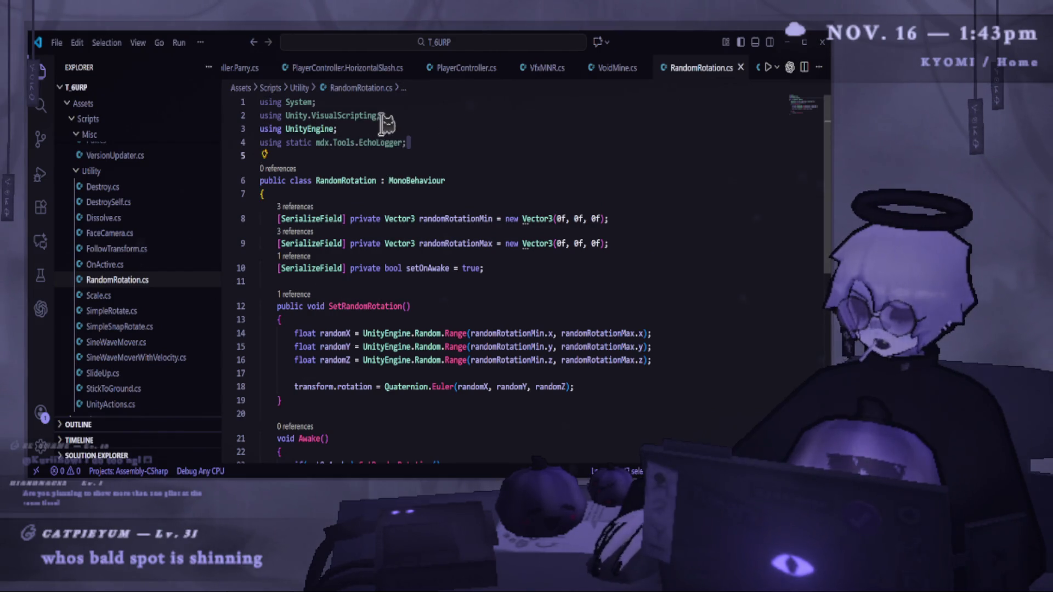
click(245, 115)
key(Delete)
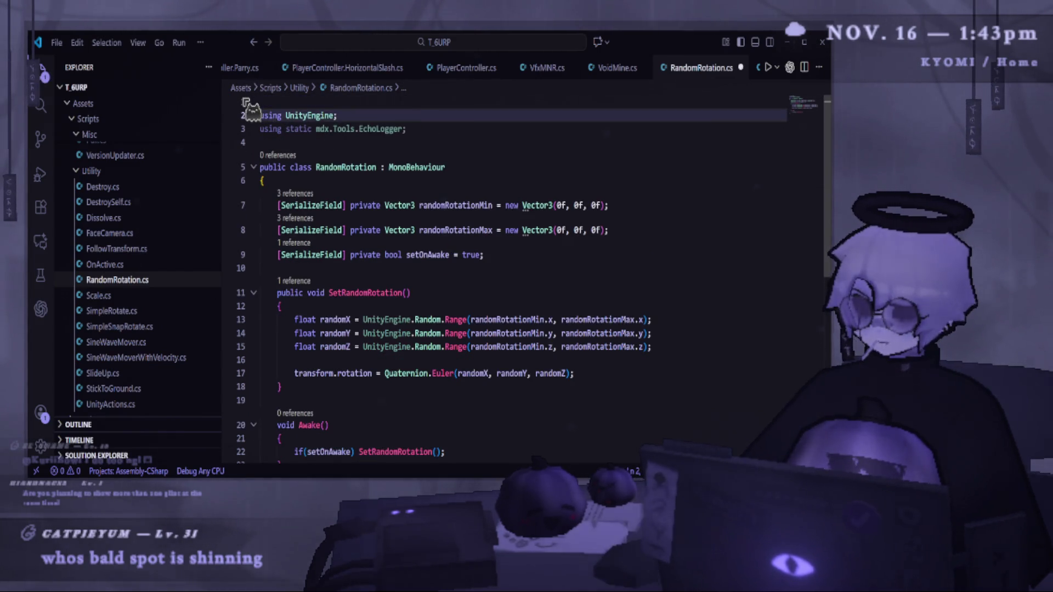
key(BackSpace)
key(ctrl+s)
click(443, 153)
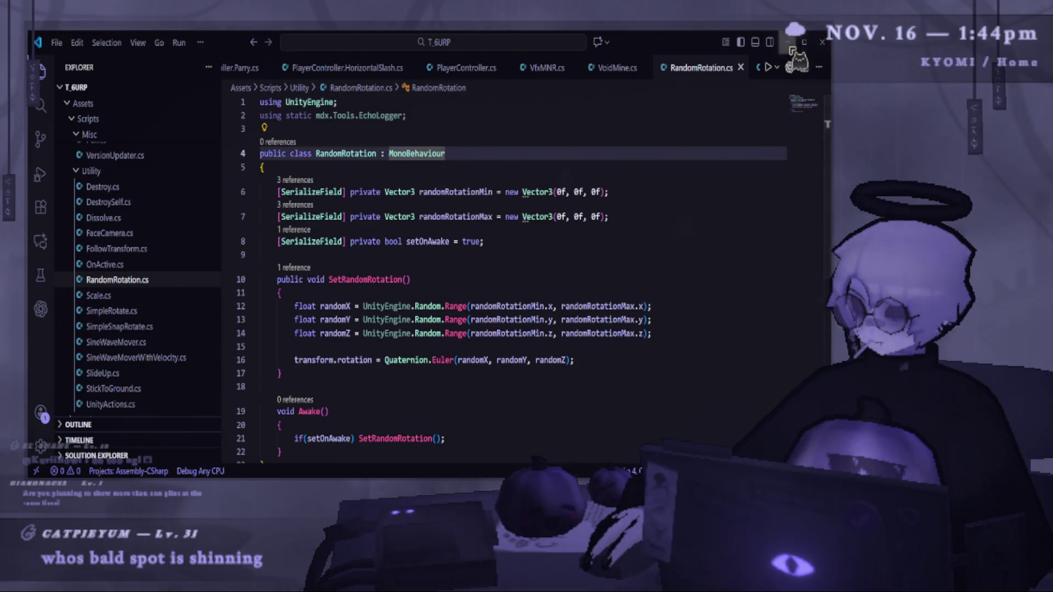
key(alt+Tab)
key(alt+Tab)
key(alt+Tab)
key(alt+Tab)
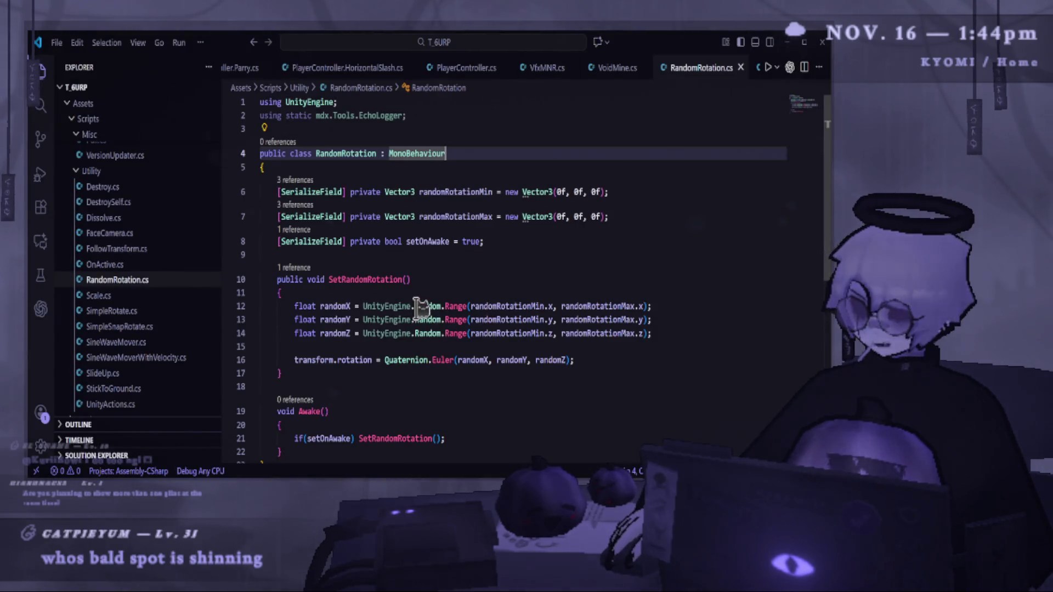
Strip the UnityEngine. prefix from the randomX, randomY and randomZ Random.Range calls, save, and return to Unity.
double_click(383, 306)
key(BackSpace)
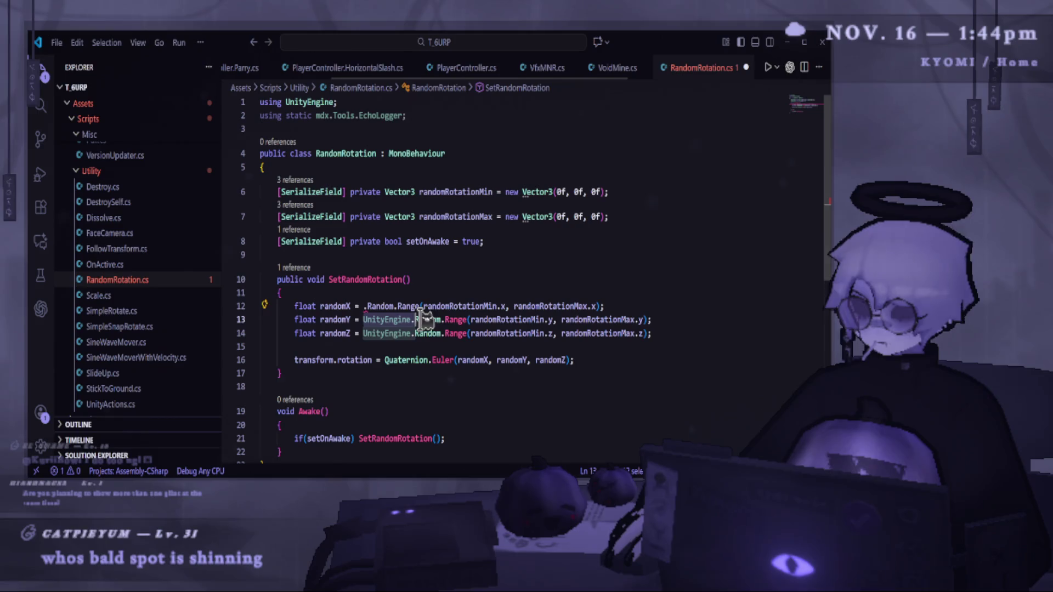
key(Delete)
double_click(383, 320)
key(BackSpace)
key(Delete)
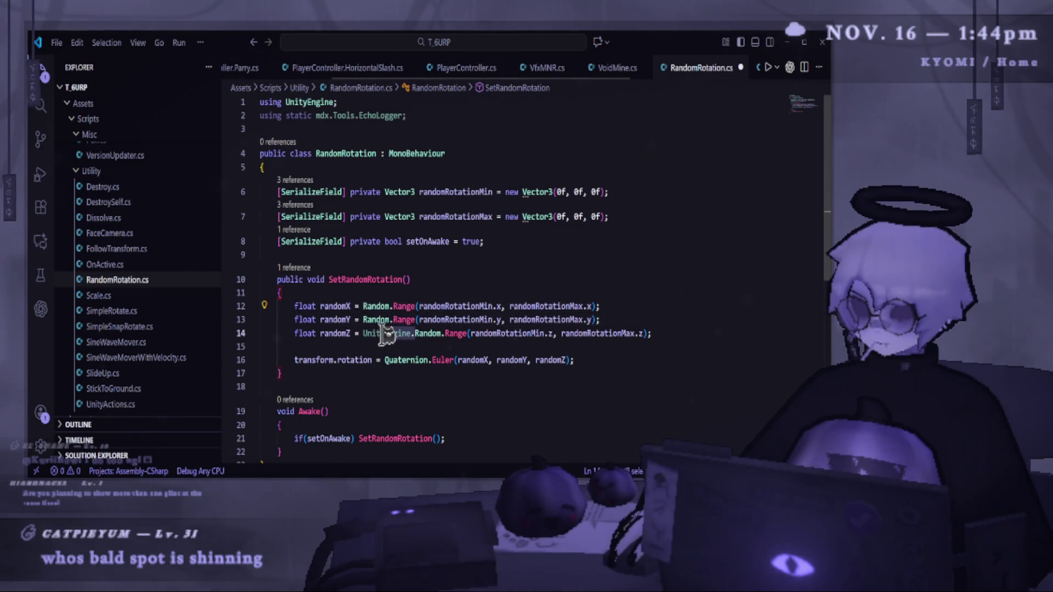
key(BackSpace)
key(Delete)
key(ctrl+s)
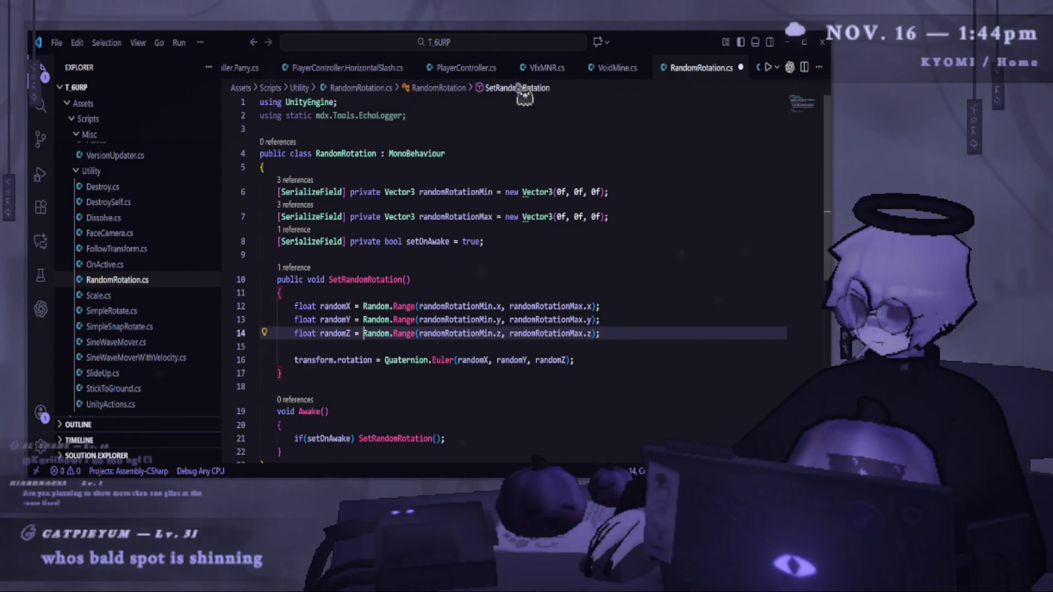
key(alt+Tab)
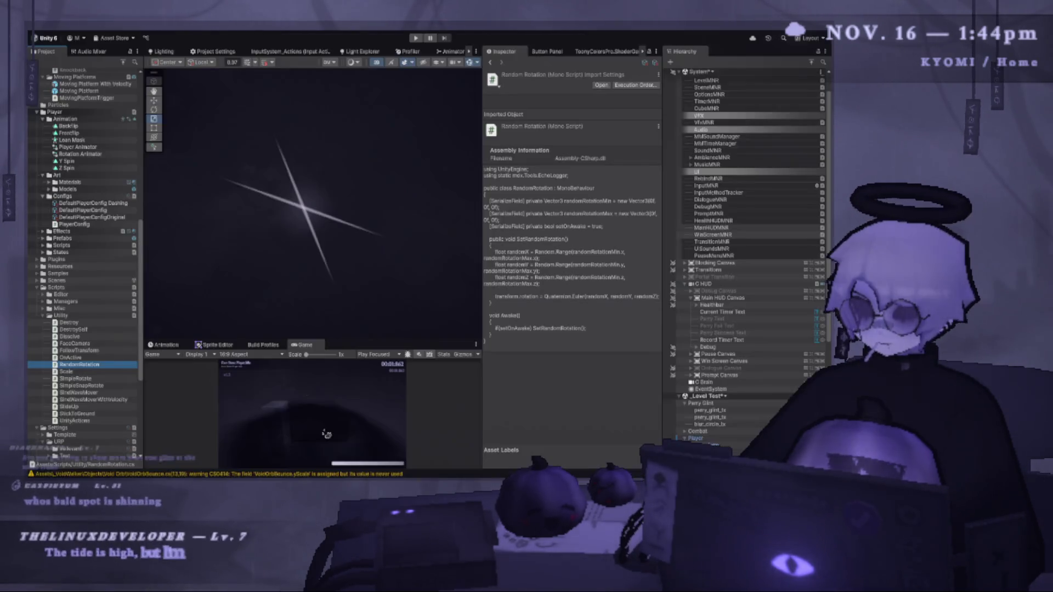
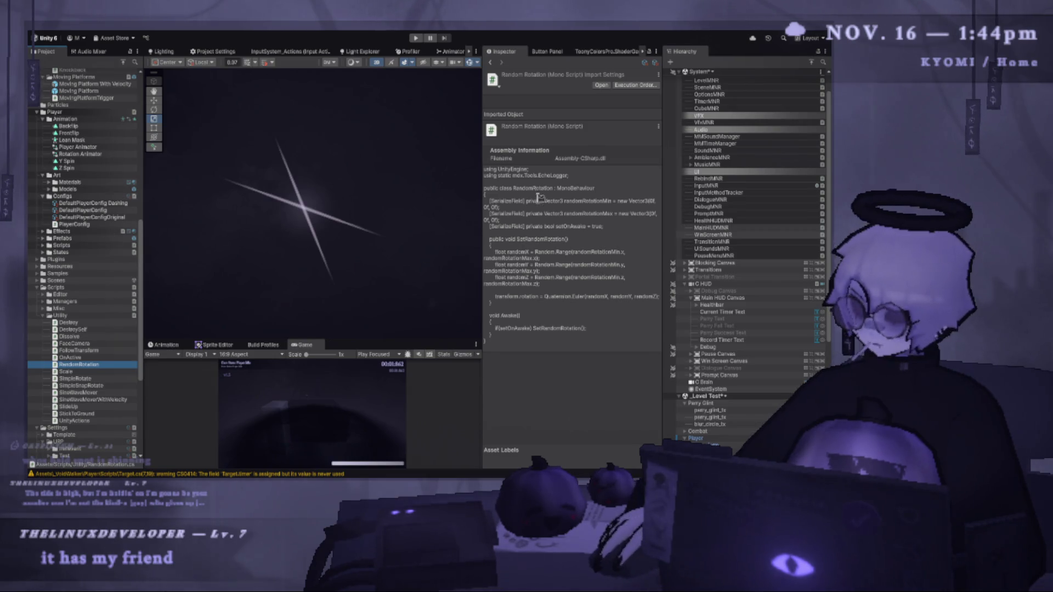
Widen the Scene view and select parry_glint_tx so its components show in the Inspector.
drag(483, 147, 496, 164)
click(309, 207)
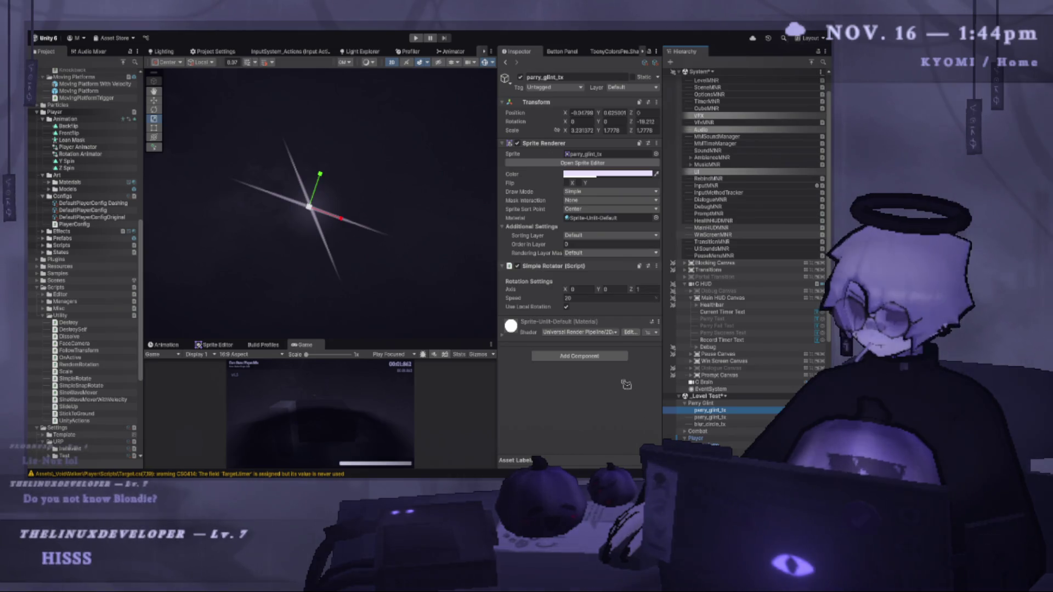
Try rotating the Parry Glint parent around Z with the Rotate tool, then undo it.
click(712, 403)
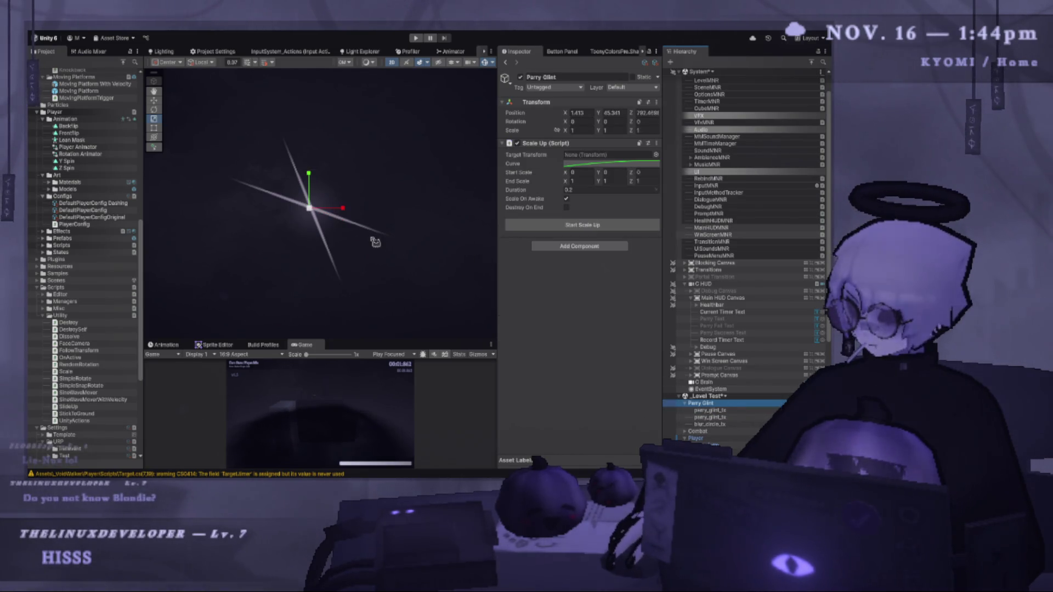
click(153, 110)
mouse_move(332, 181)
mouse_down()
mouse_move(383, 133)
mouse_move(281, 136)
mouse_move(244, 203)
mouse_move(263, 258)
mouse_move(258, 247)
mouse_up()
key(ctrl+z)
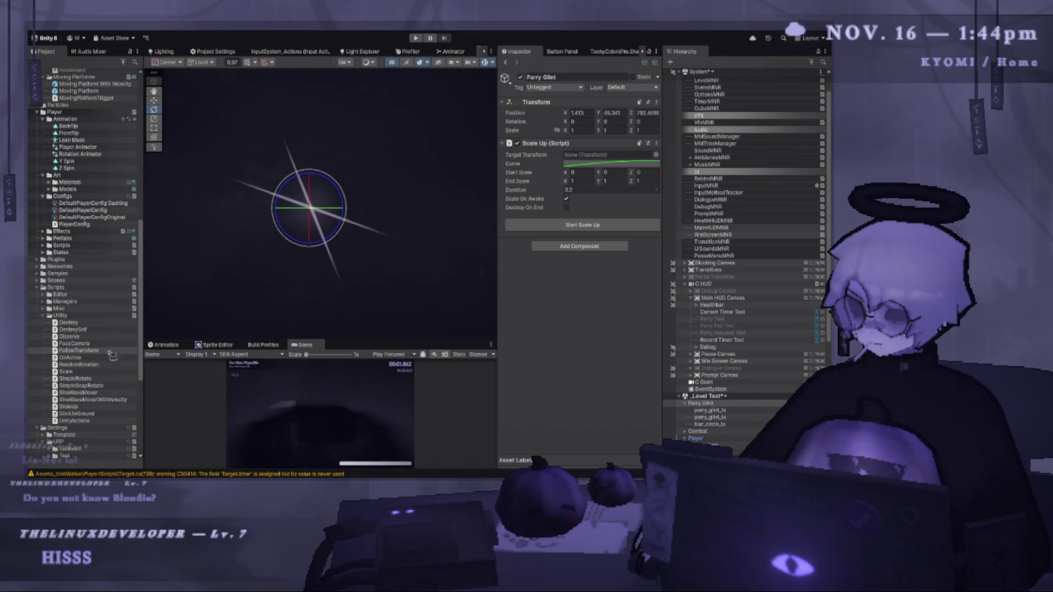
Attach RandomRotation.cs to parry_glint_tx and set its Max Z rotation to 360.
click(751, 411)
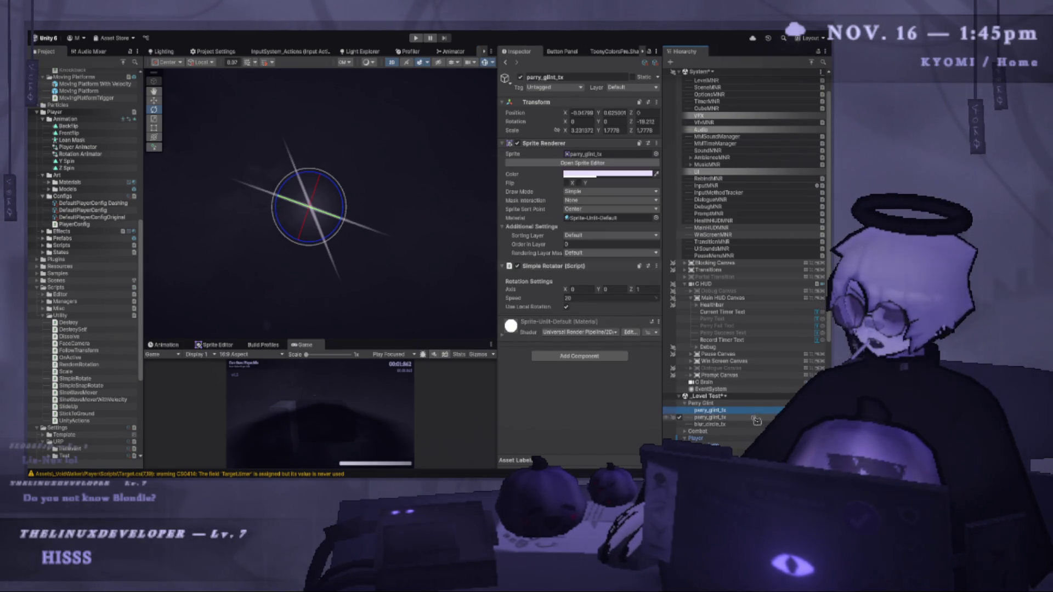
mouse_move(345, 200)
mouse_down()
mouse_move(305, 134)
mouse_move(290, 253)
mouse_move(282, 228)
mouse_up()
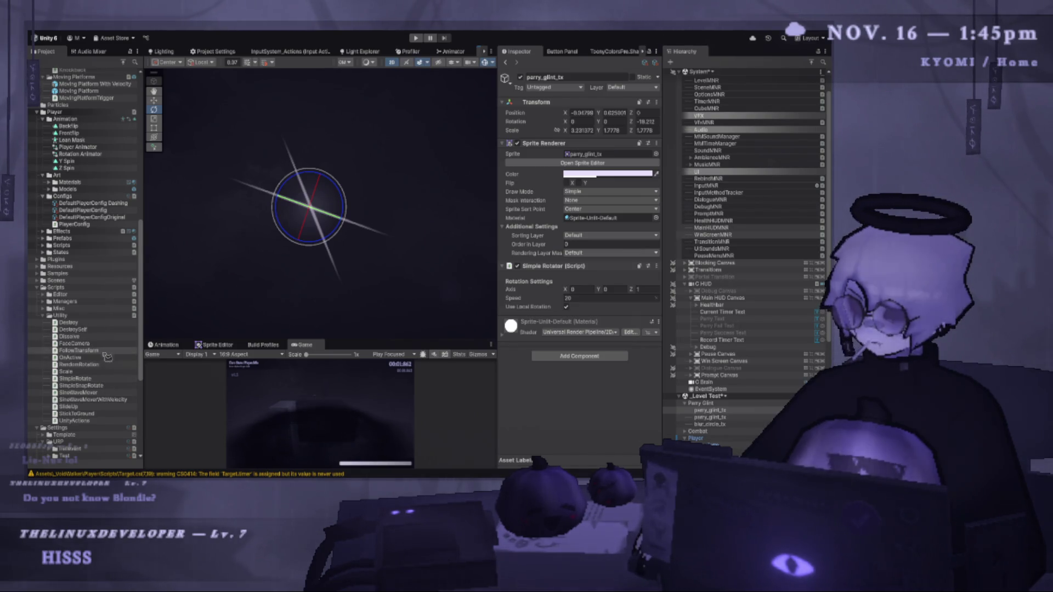
drag(569, 390, 573, 386)
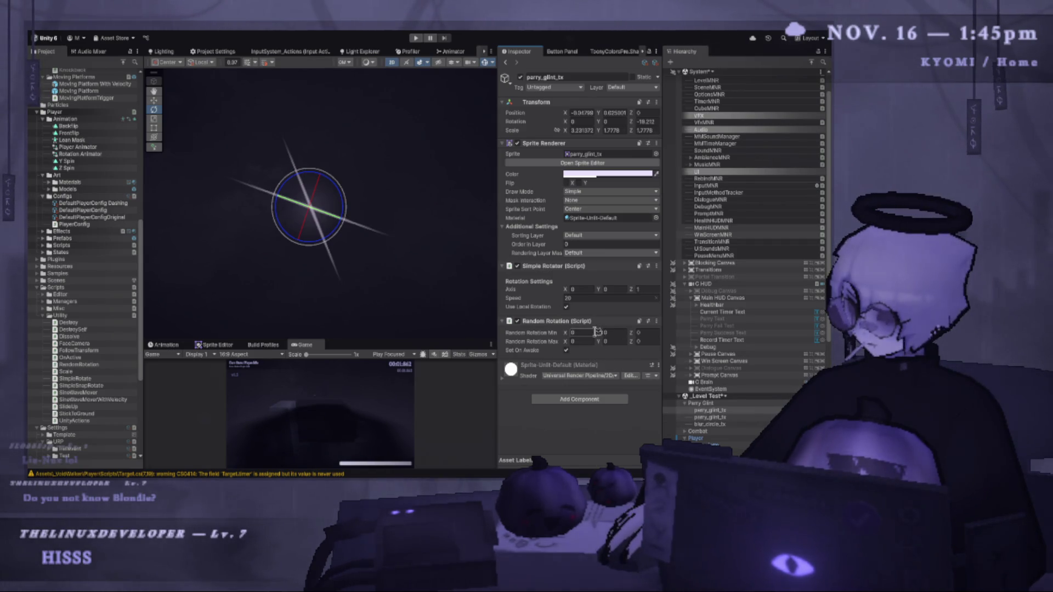
click(650, 341)
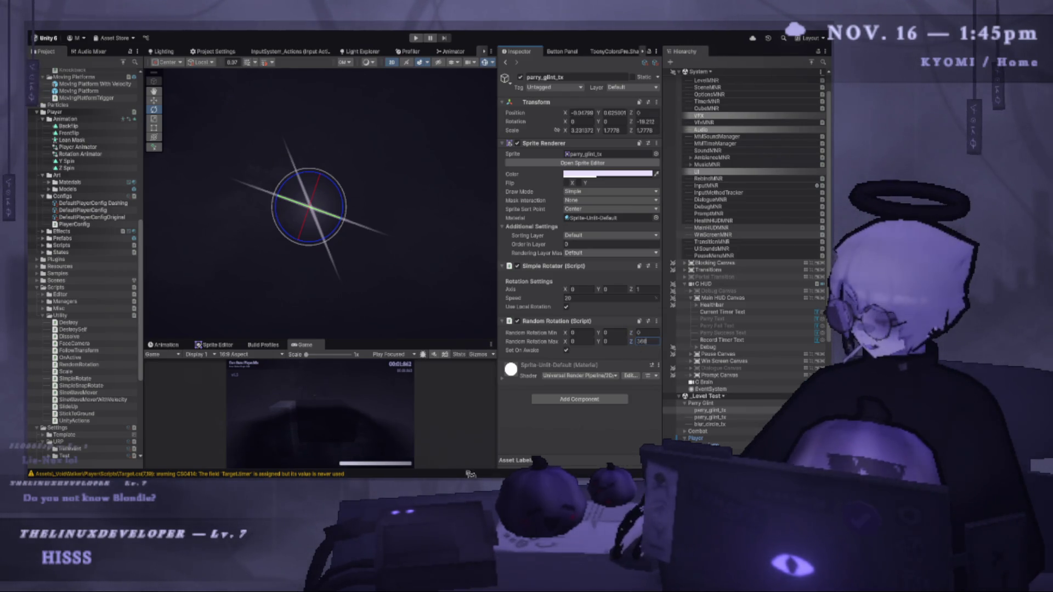
key(alt+Tab)
scroll(329, 207, down, 3)
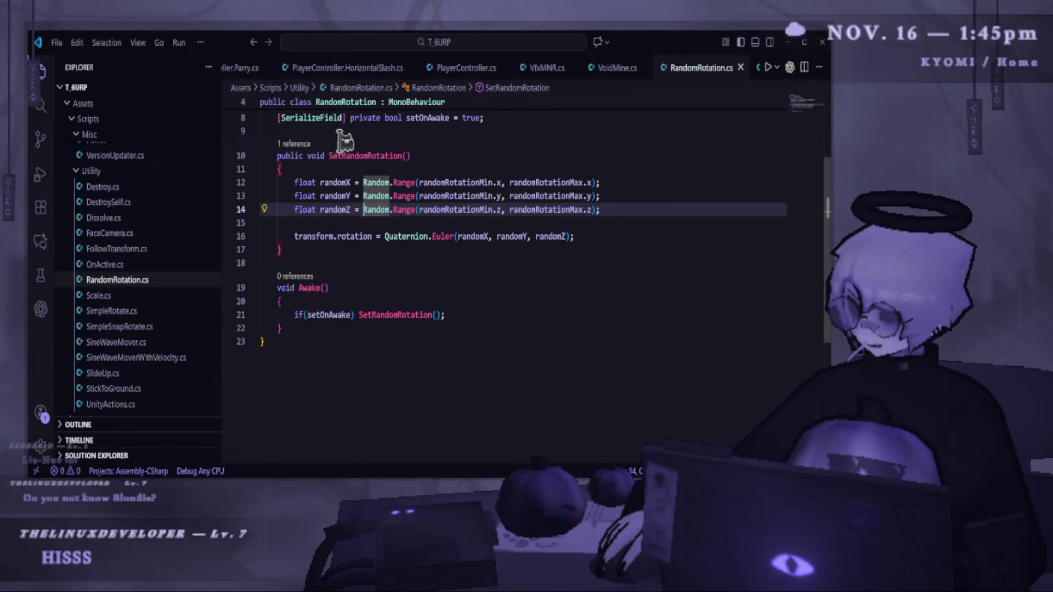
Add a [Button] attribute above SetRandomRotation in RandomRotation.cs and return to Unity.
scroll(351, 156, up, 1)
key(Return)
text([Butt)
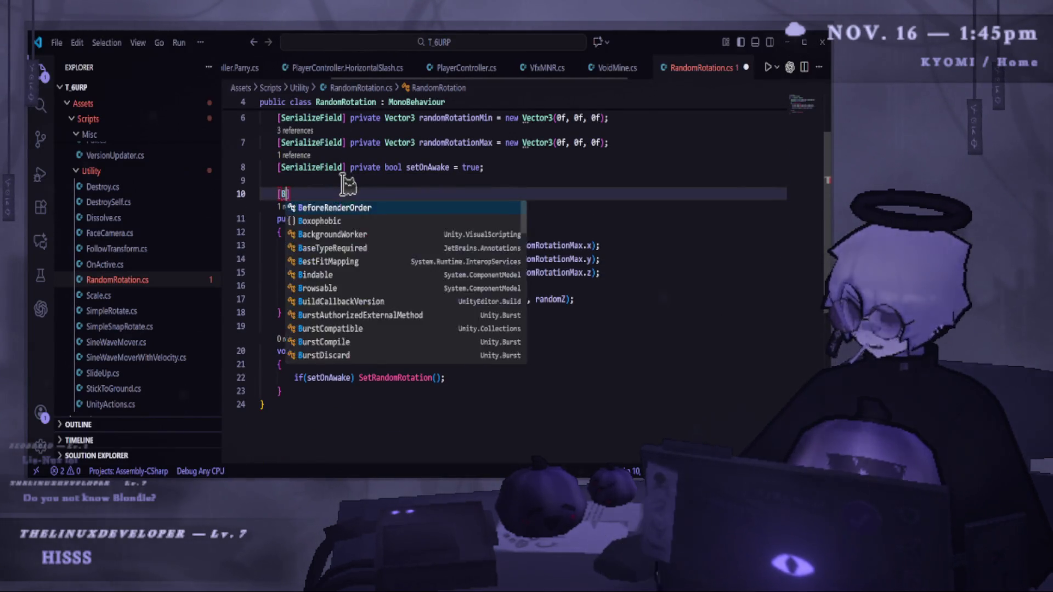
key(Tab)
key(alt+Tab)
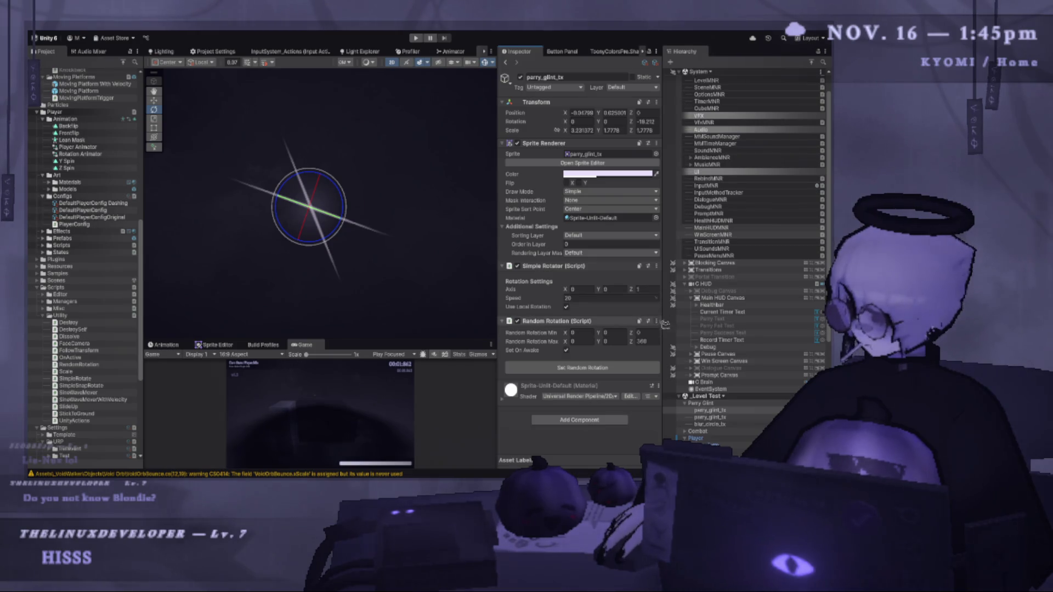
Enter Play mode and select the parry_glint_tx glint sprite in the Scene view.
click(713, 418)
click(416, 38)
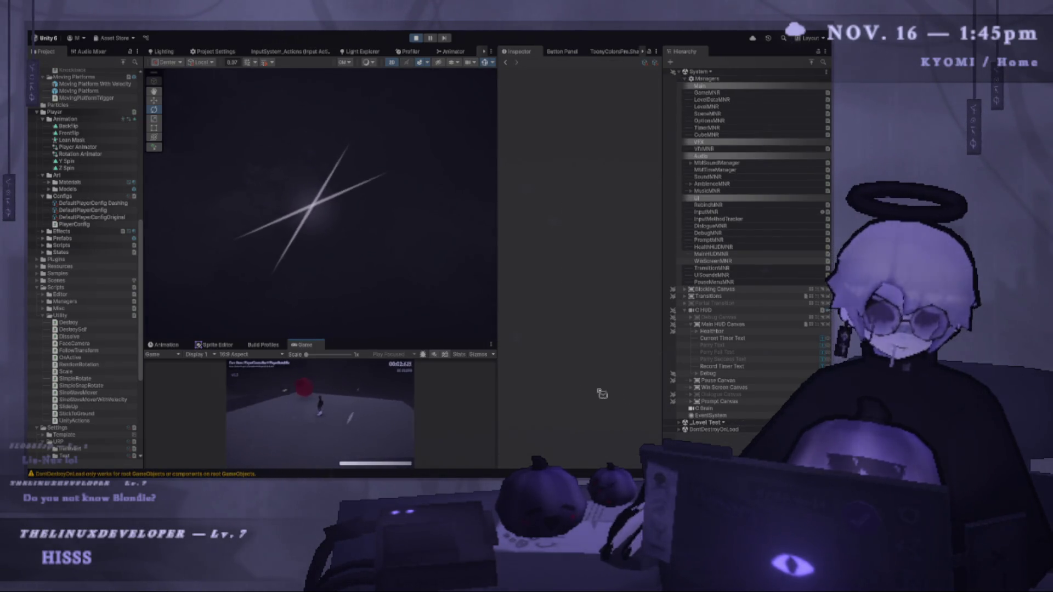
click(324, 196)
drag(325, 196, 367, 218)
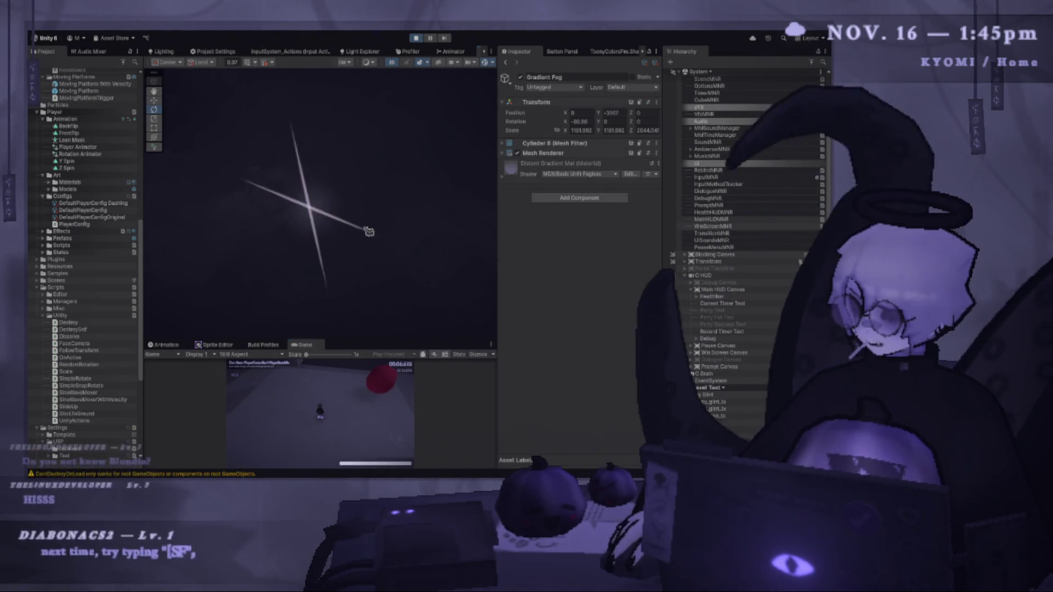
click(309, 207)
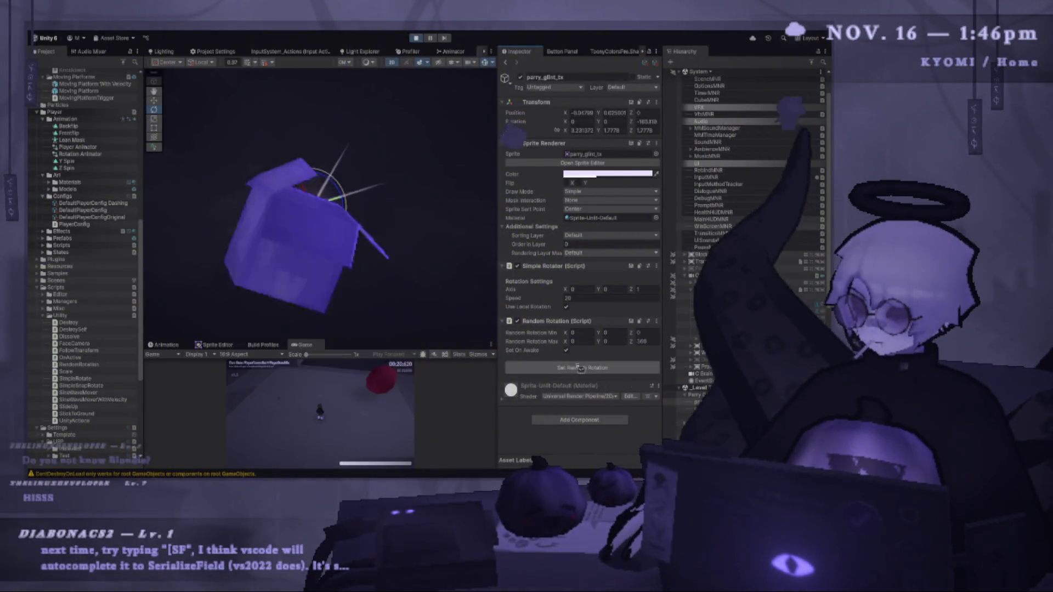
Re-roll the glint's rotation five times with Set Random Rotation, then stop Play mode.
click(580, 367)
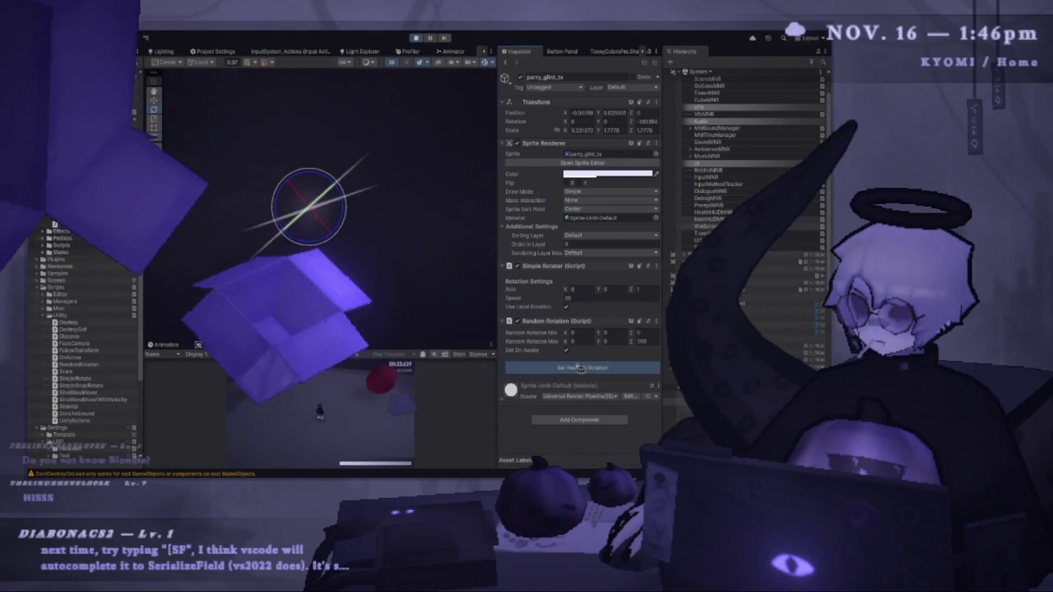
click(580, 368)
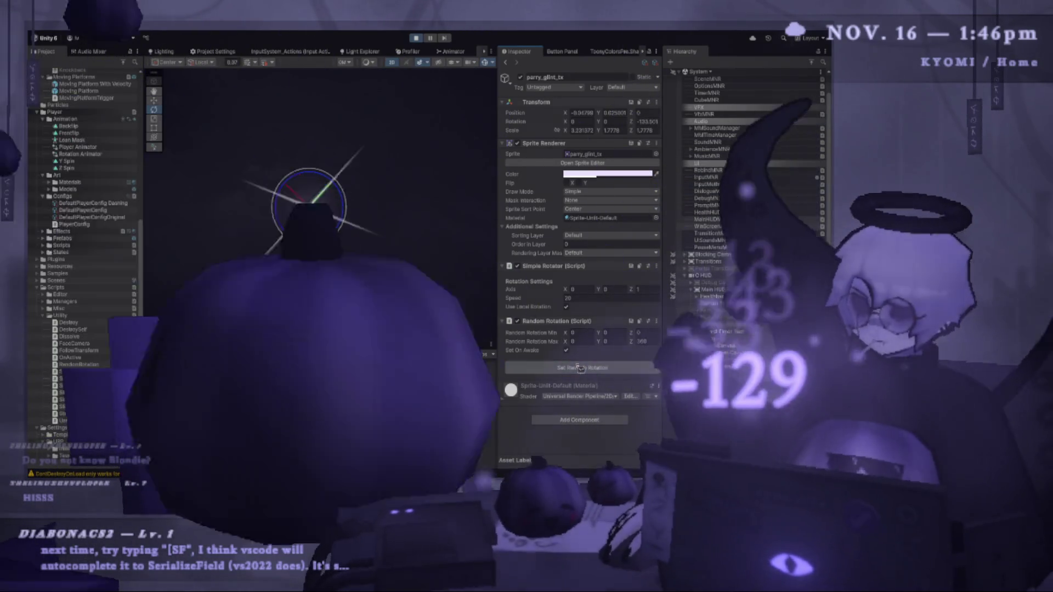
click(580, 368)
click(580, 368)
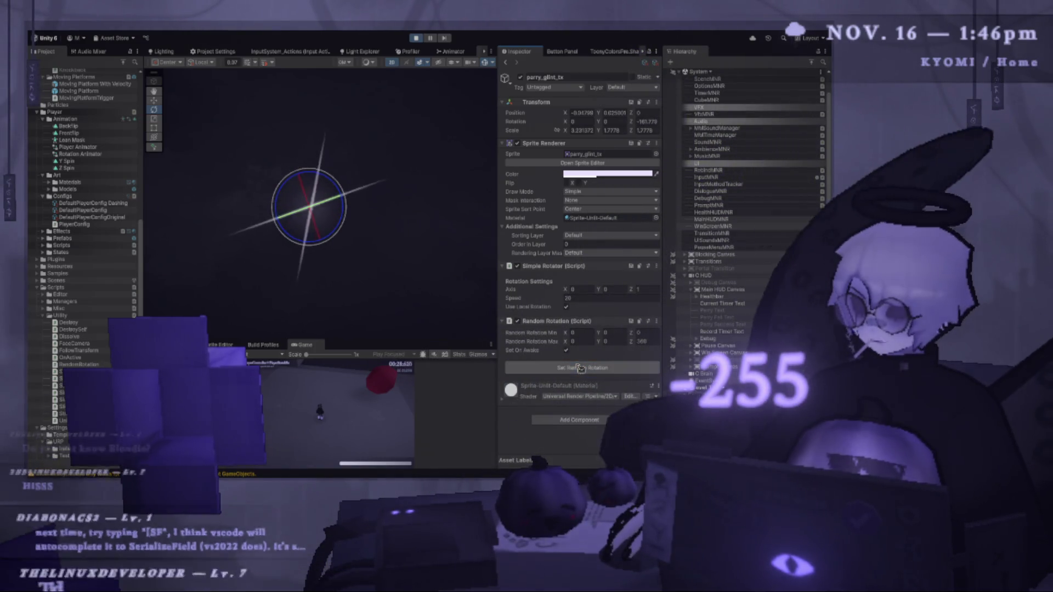
click(580, 368)
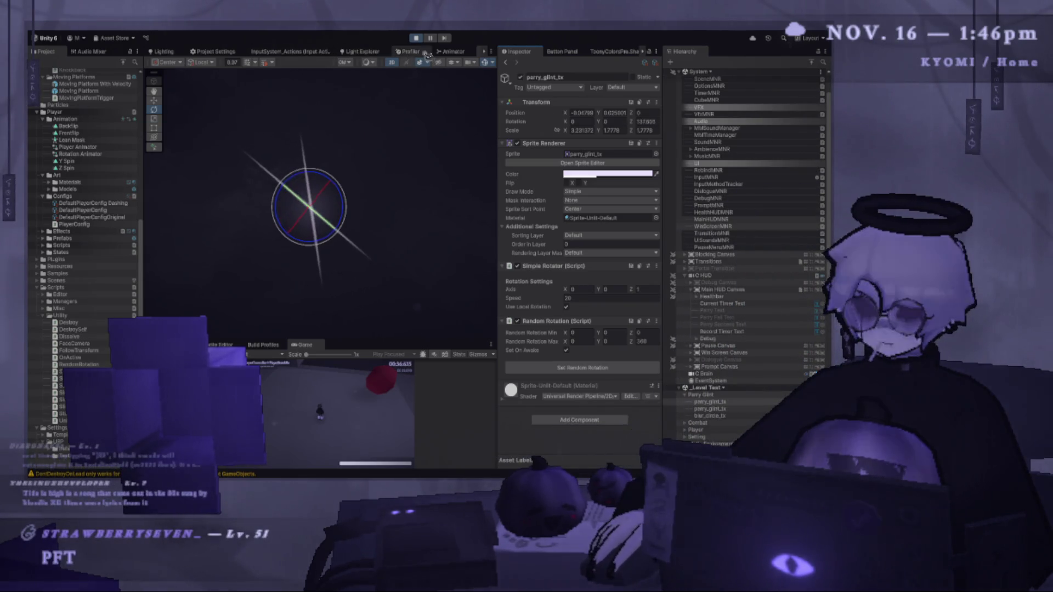
click(416, 38)
Experiment with adding a [SerializeField] attribute in RandomRotation.cs through autocomplete.
key(alt+Tab)
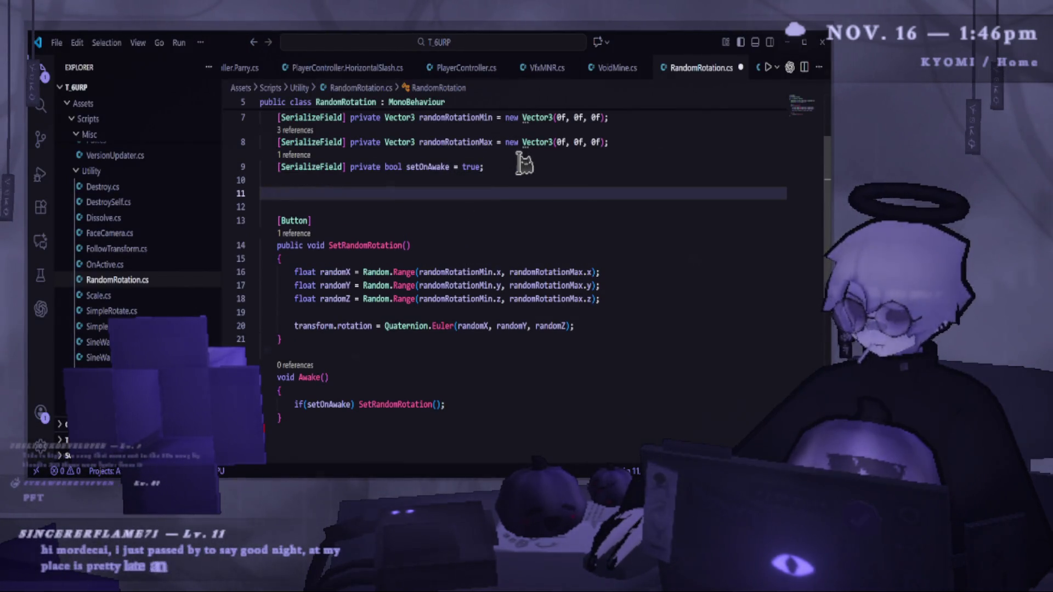
text([SF)
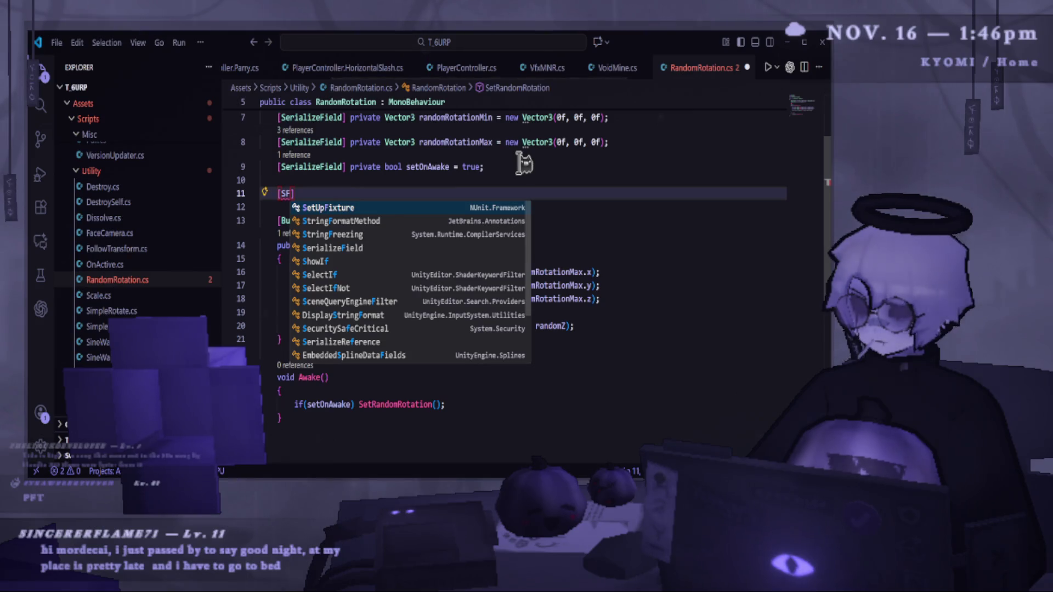
key(Down)
key(Down)
key(Down)
key(Tab)
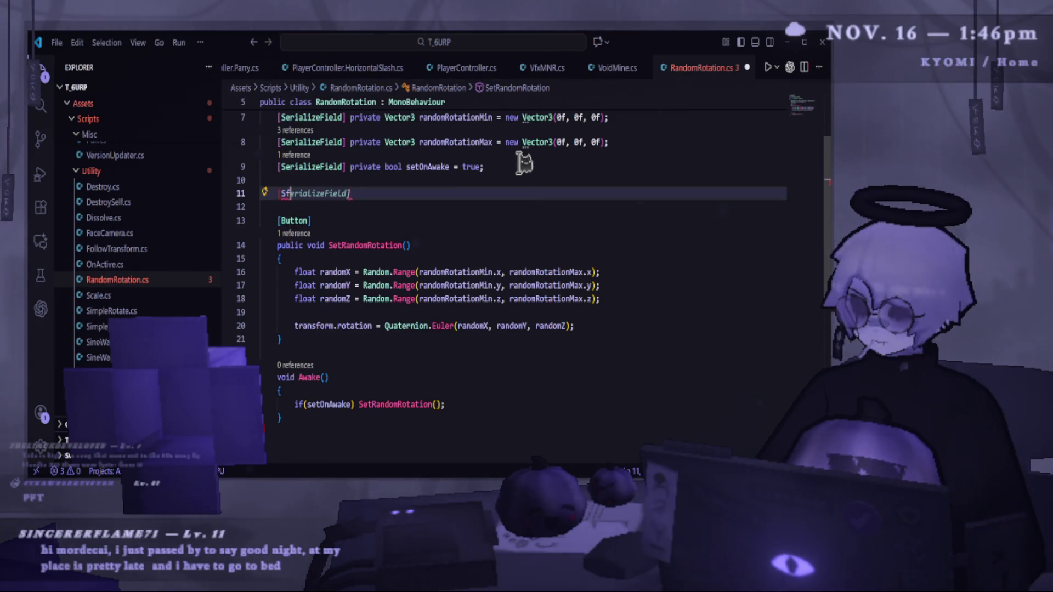
key(ctrl+z)
key(ctrl+z)
key(ctrl+z)
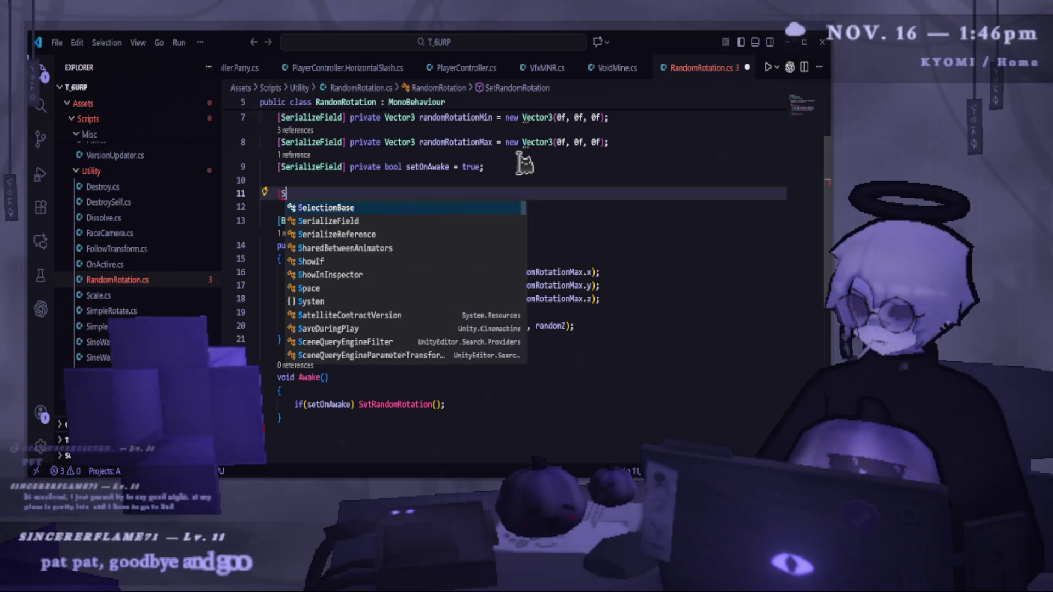
text([sf)
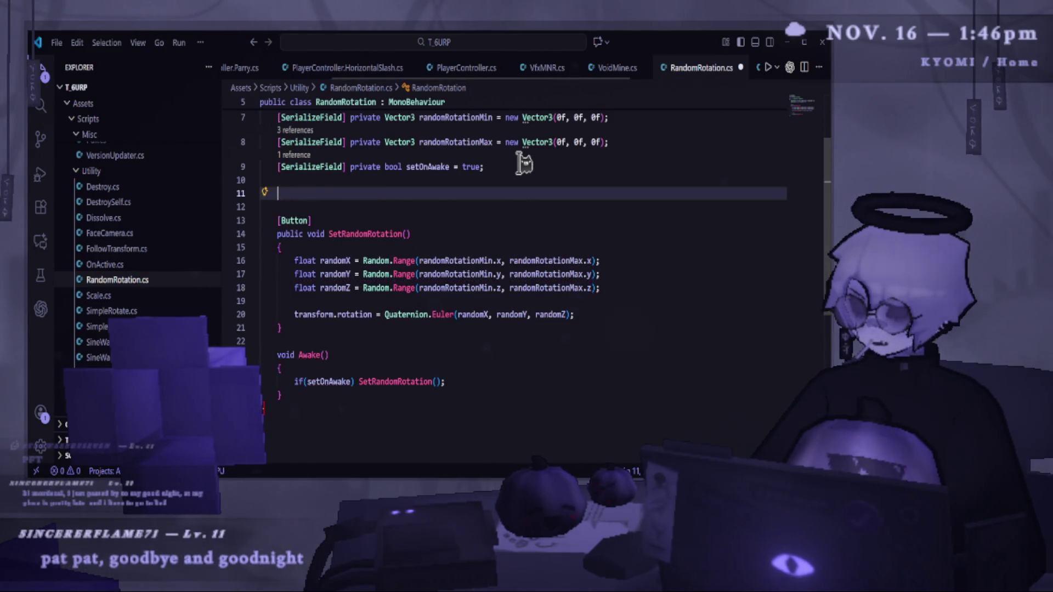
key(BackSpace)
key(BackSpace)
text(S)
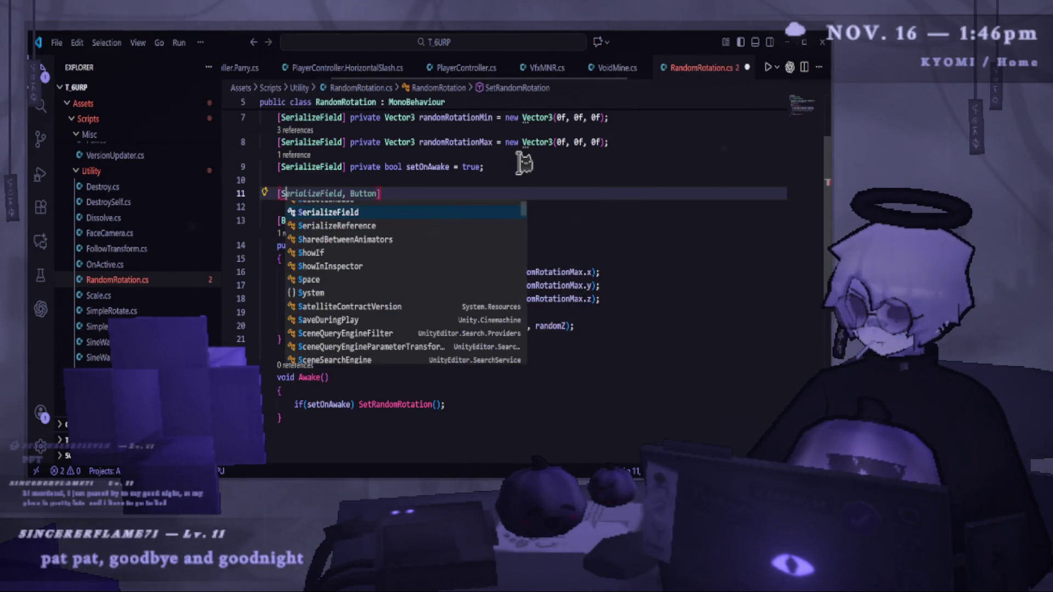
text(f)
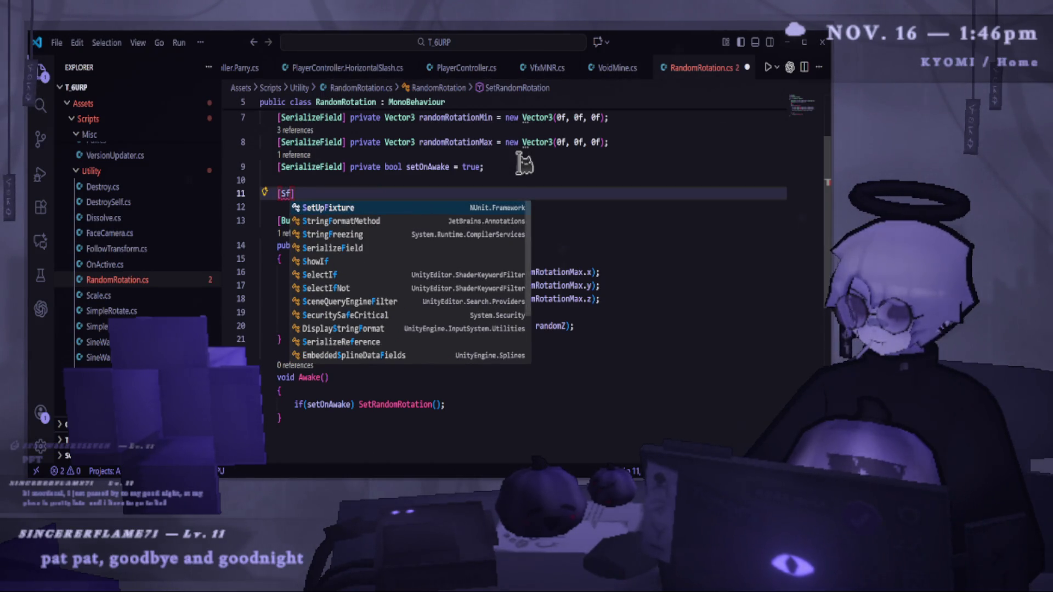
key(BackSpace)
key(BackSpace)
text(S)
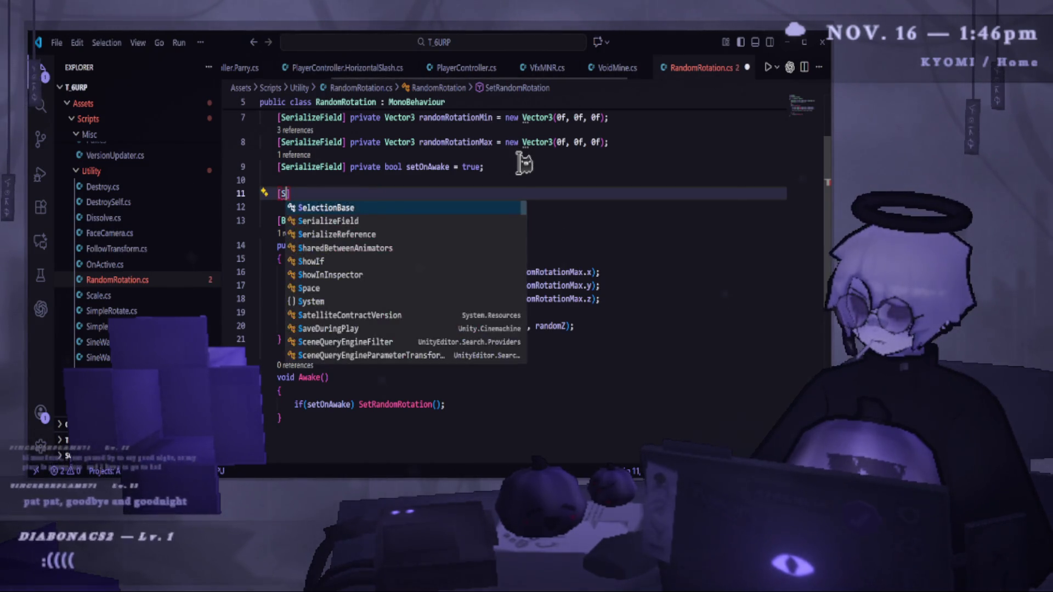
key(Return)
key(ctrl+z)
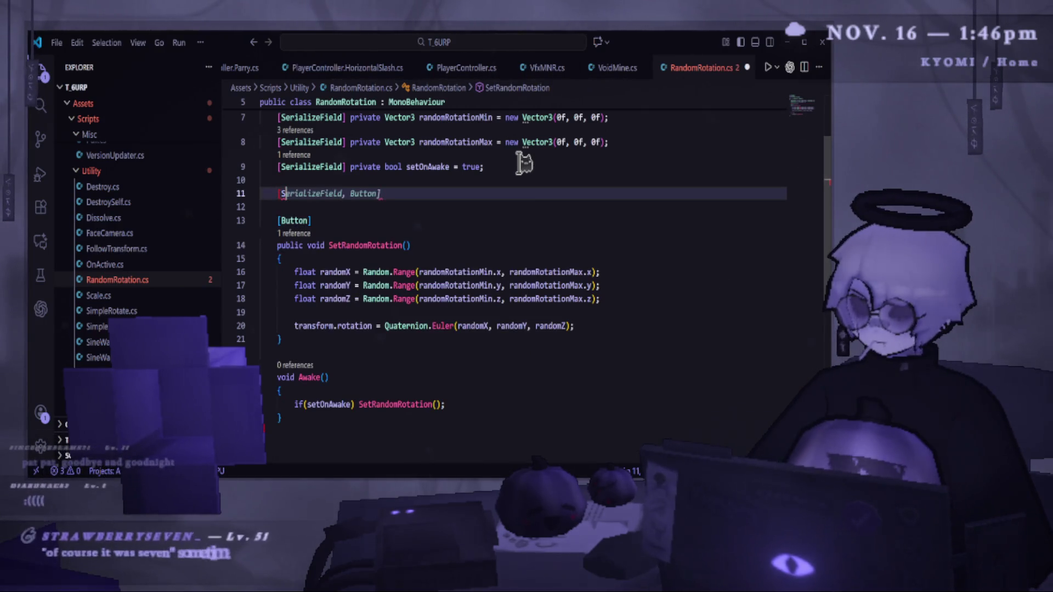
text(e)
key(Tab)
key(Tab)
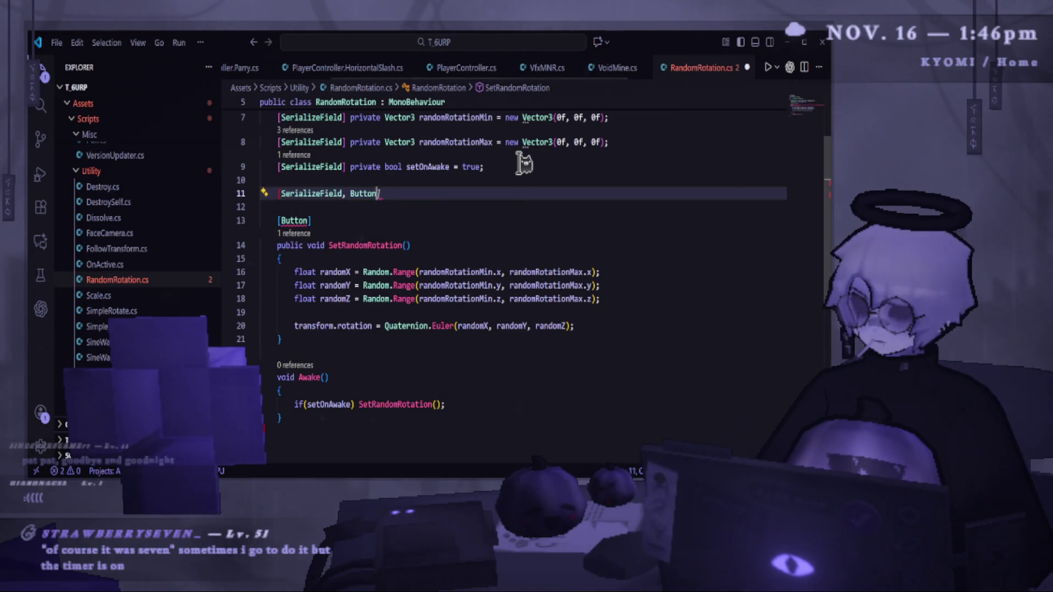
Delete the leftover Button/SerializeField text and the unfinished [S] attribute line.
key(BackSpace)
key(BackSpace)
key(BackSpace)
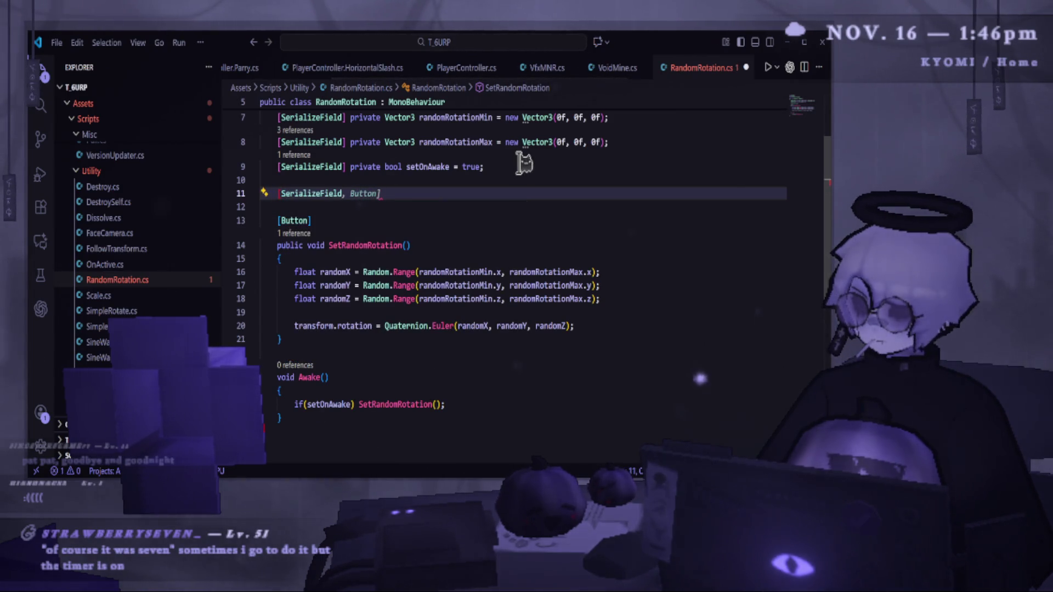
drag(379, 193, 344, 193)
key(BackSpace)
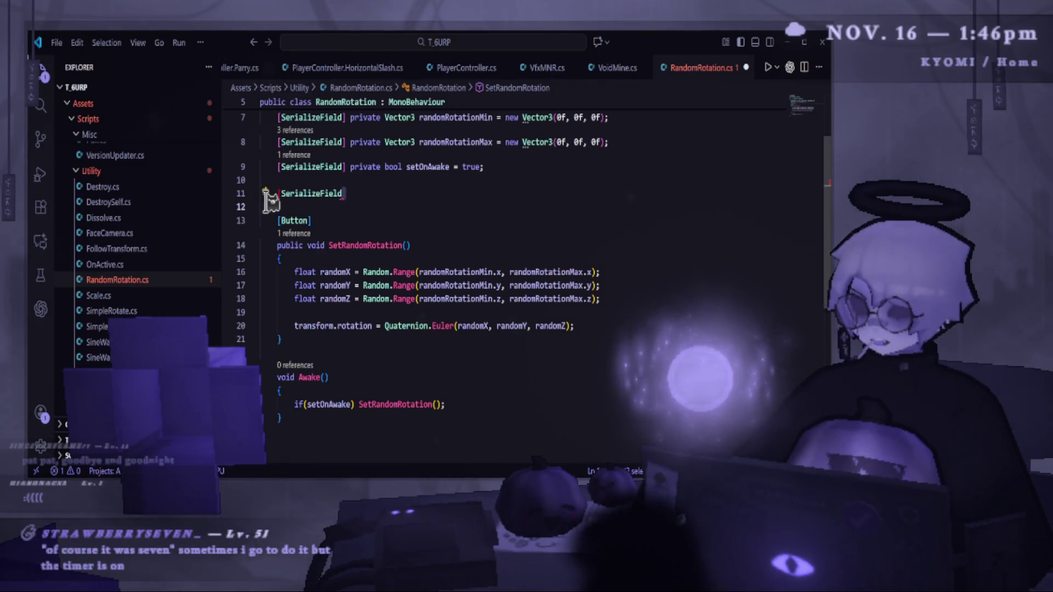
key(ctrl+BackSpace)
key(ctrl+BackSpace)
key(ctrl+BackSpace)
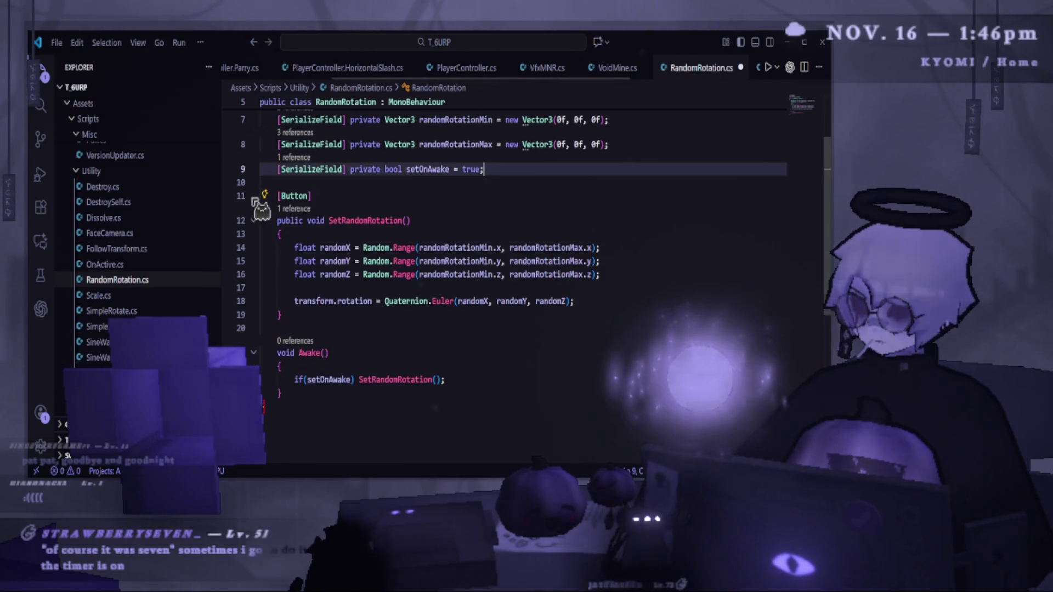
key(Return)
text([S)
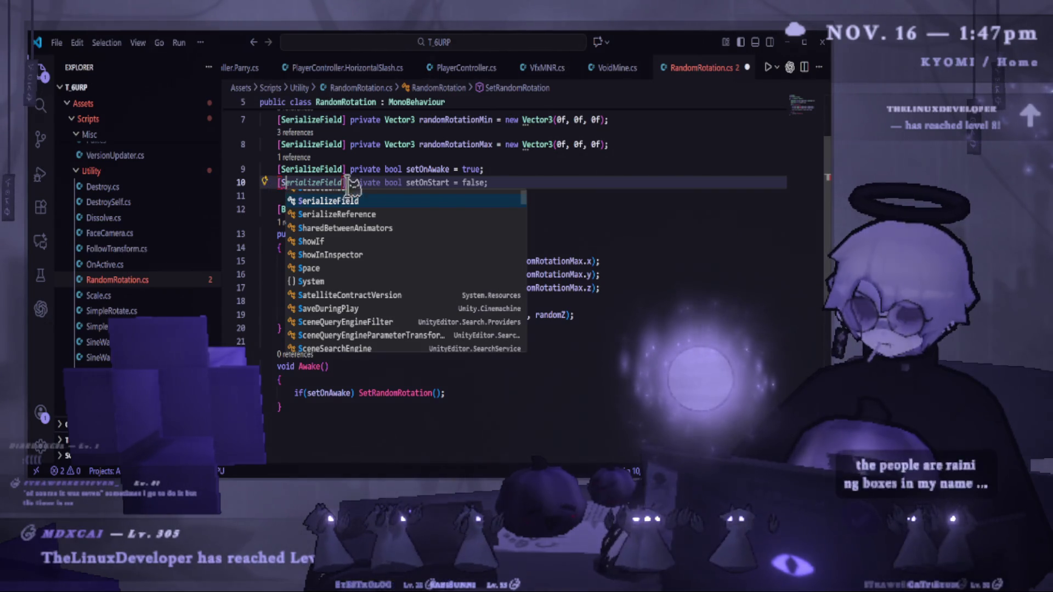
click(453, 186)
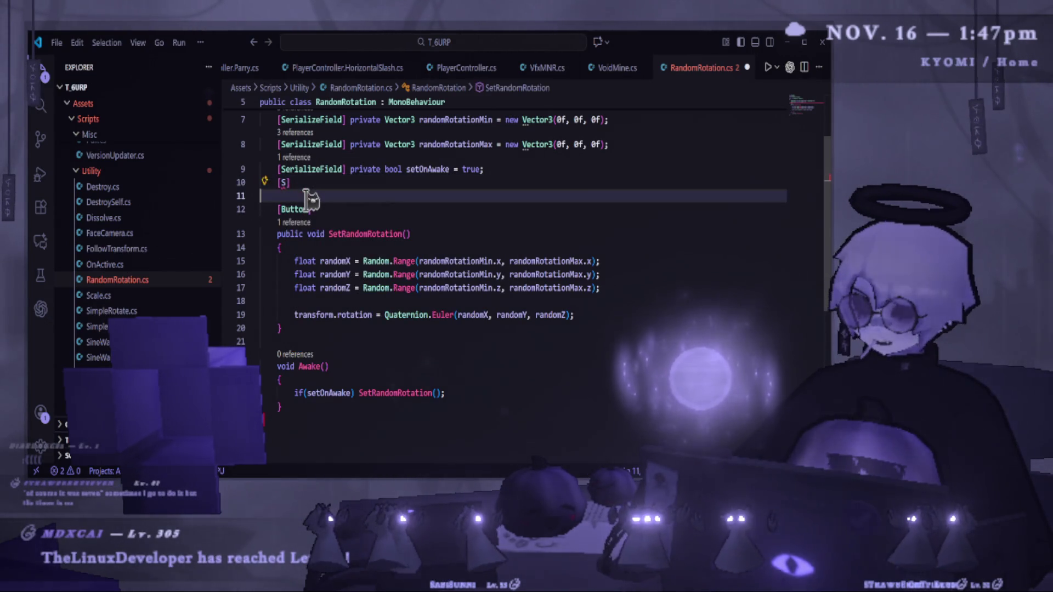
click(248, 181)
key(BackSpace)
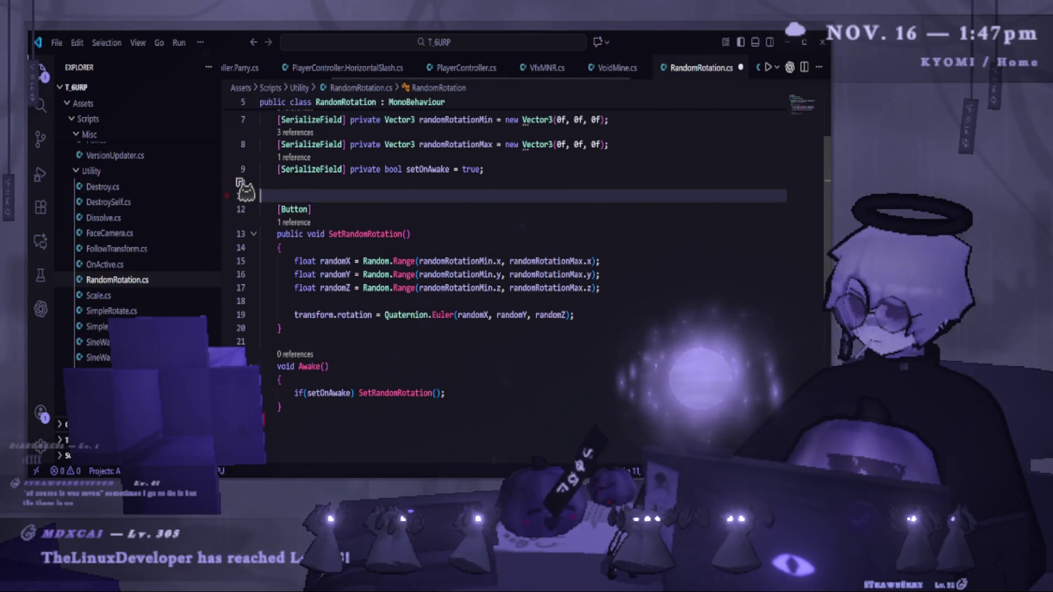
Look over the SetRandomRotation method body, then return to Unity.
mouse_move(277, 234)
mouse_down()
mouse_move(387, 234)
mouse_move(373, 288)
mouse_move(340, 308)
mouse_move(450, 309)
mouse_up()
scroll(383, 296, up, 2)
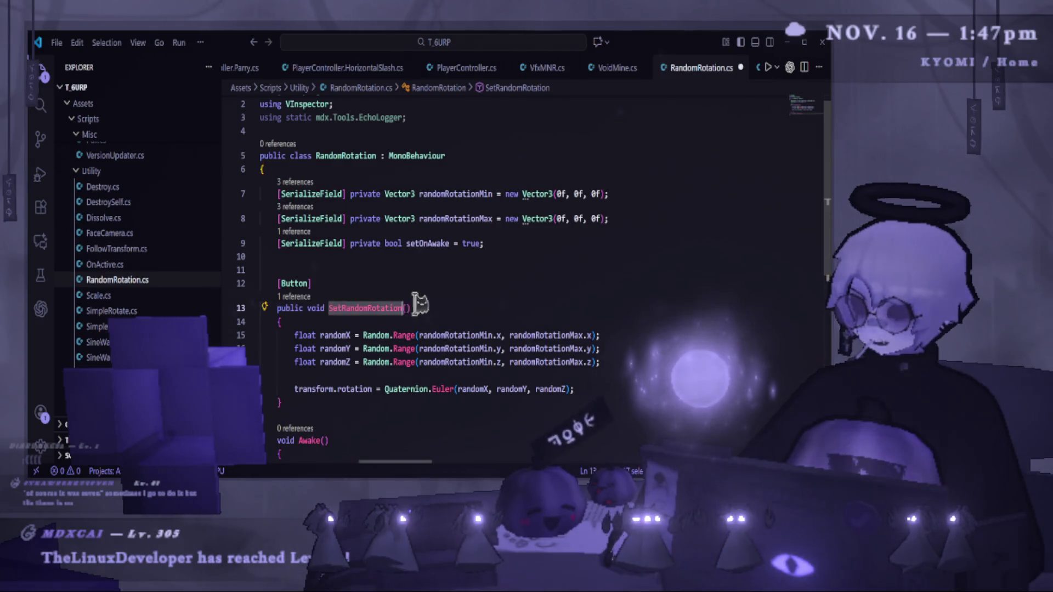
click(443, 305)
scroll(441, 305, down, 3)
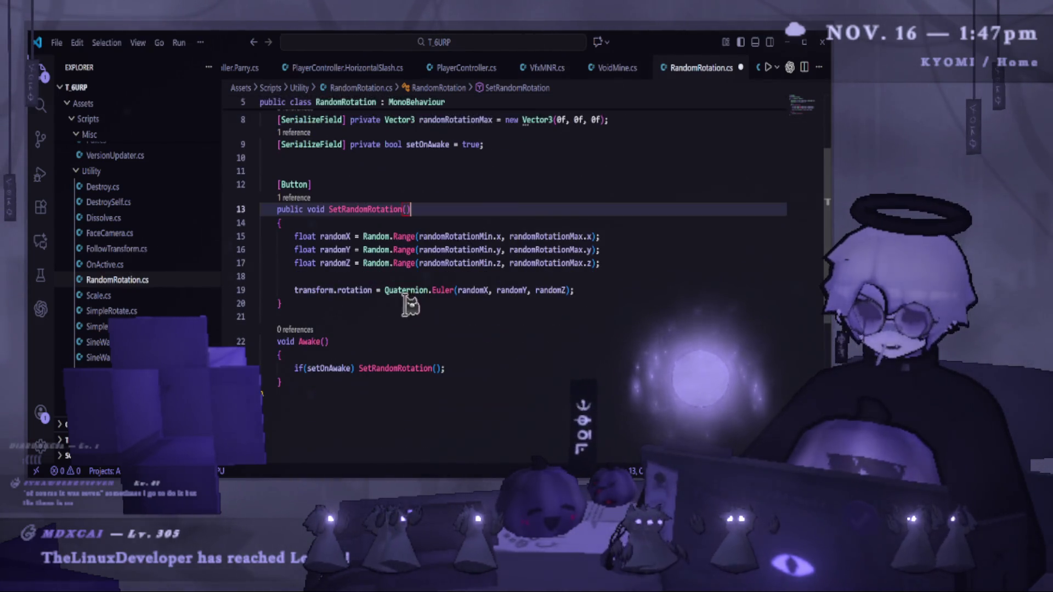
mouse_move(293, 235)
mouse_down()
mouse_move(484, 282)
mouse_move(615, 292)
mouse_move(606, 300)
mouse_up()
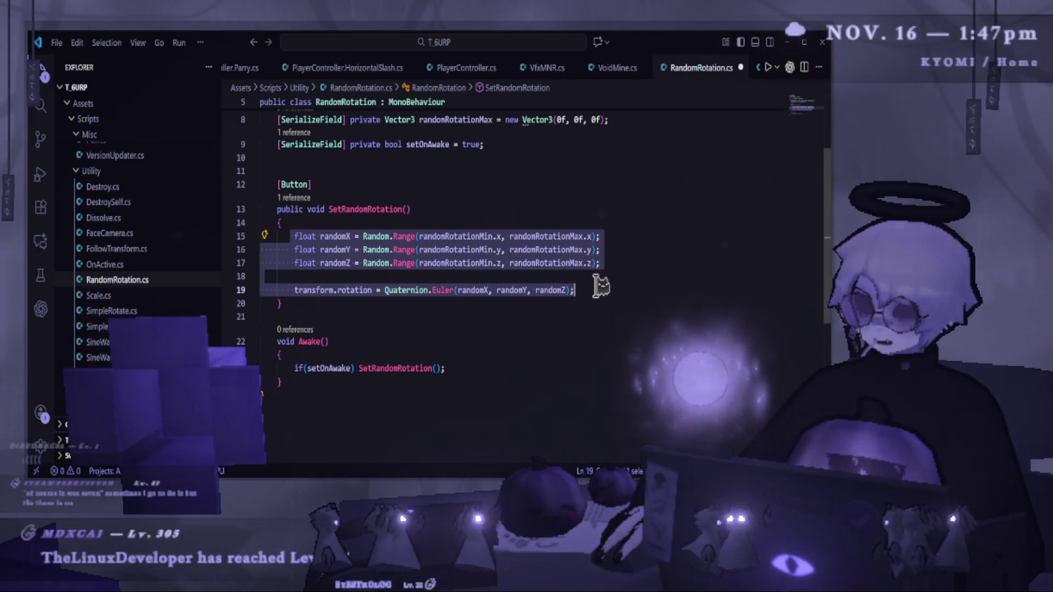
click(602, 285)
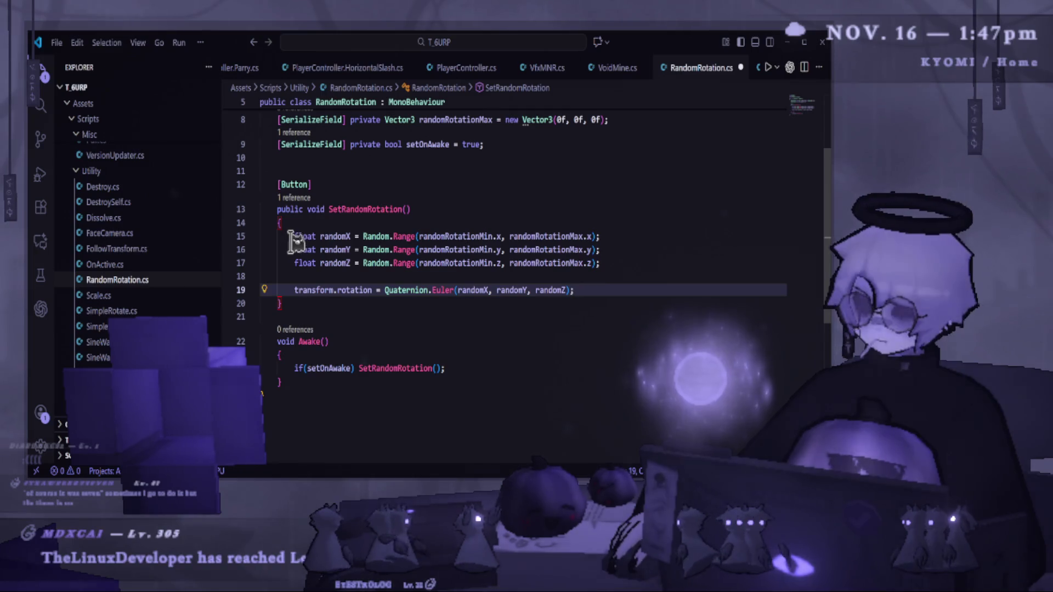
click(299, 315)
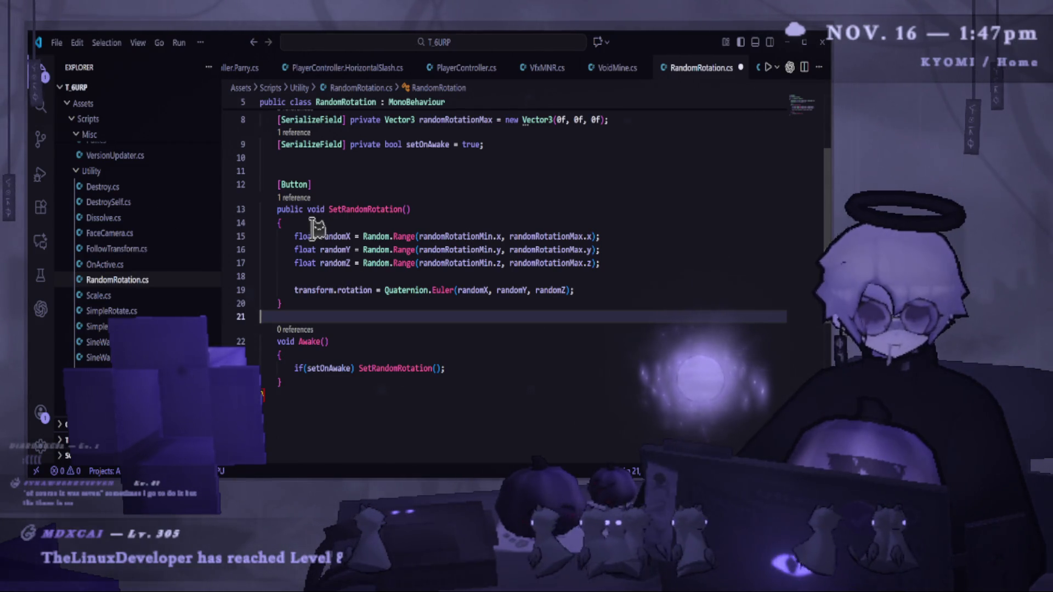
key(alt+Tab)
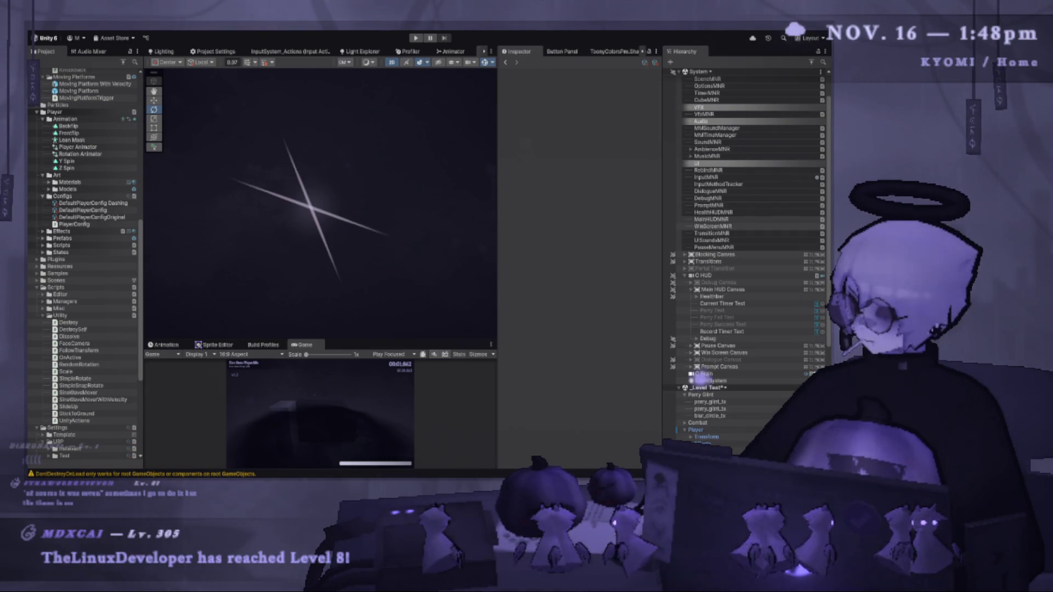
key(alt+Tab)
key(alt+Tab)
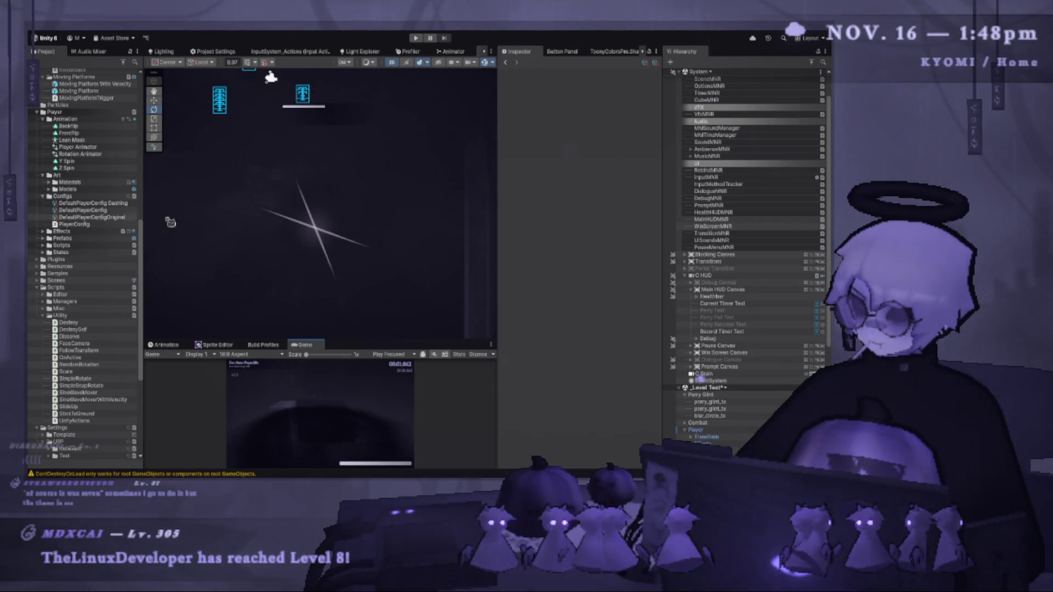
click(730, 396)
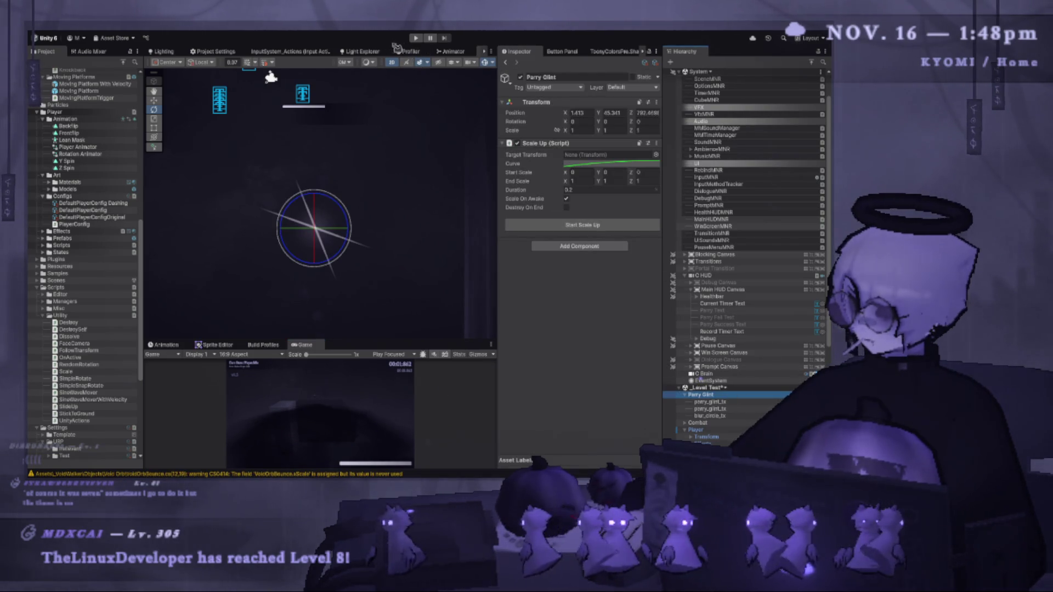
click(417, 39)
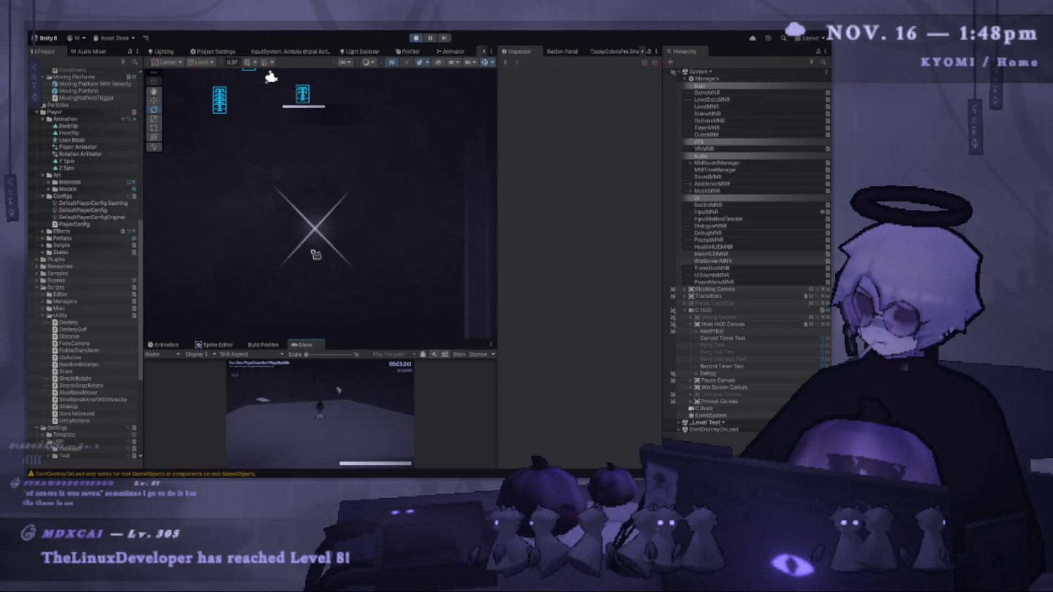
drag(353, 290, 352, 95)
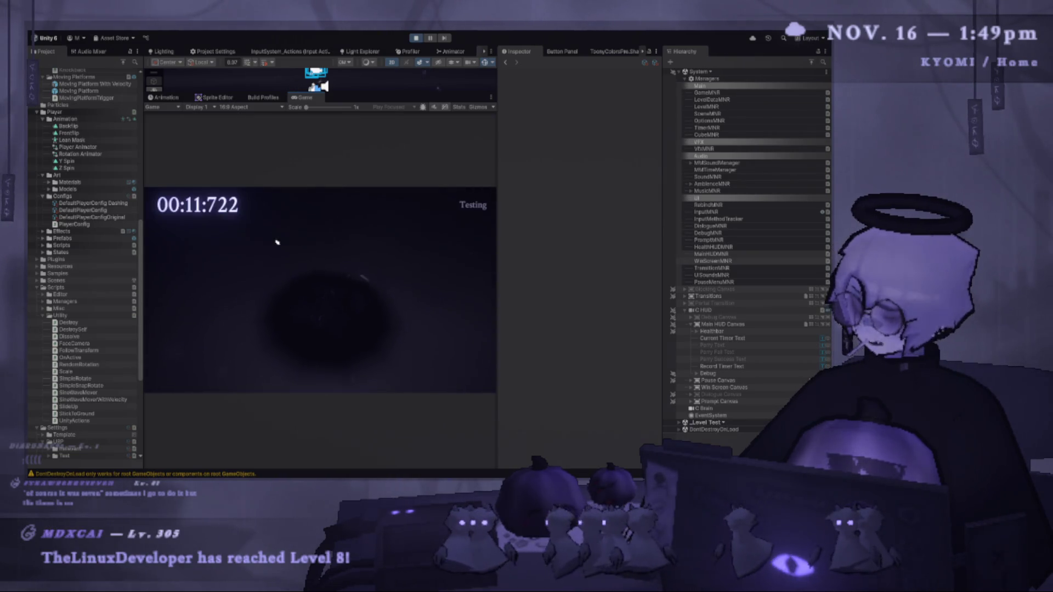
click(460, 349)
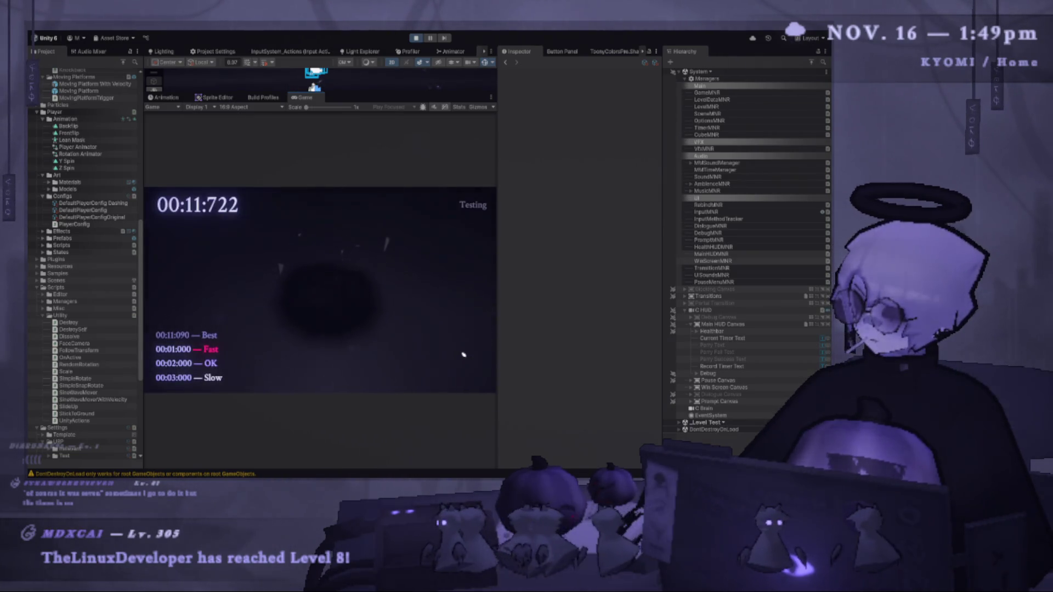
click(415, 39)
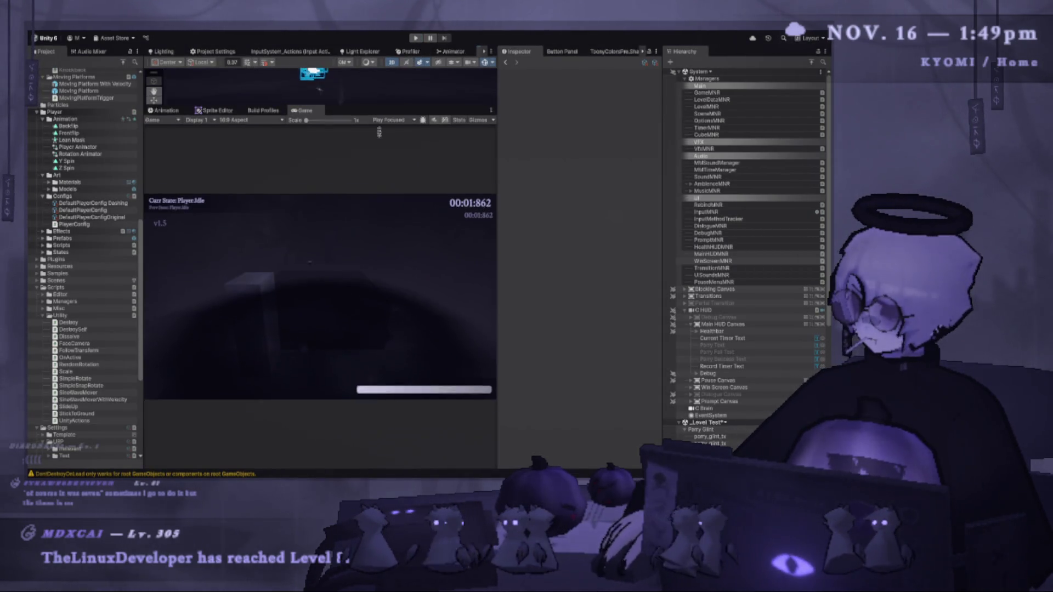
drag(379, 131, 375, 391)
click(345, 250)
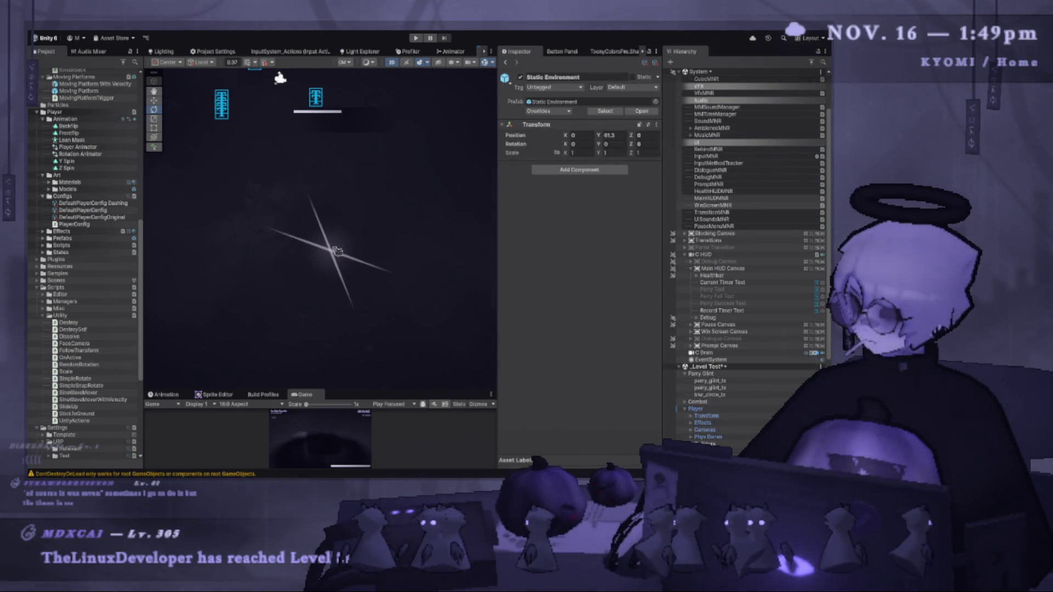
Add a Random Rotation component to the second parry_glint_tx sprite and edit its Max Z value.
click(337, 251)
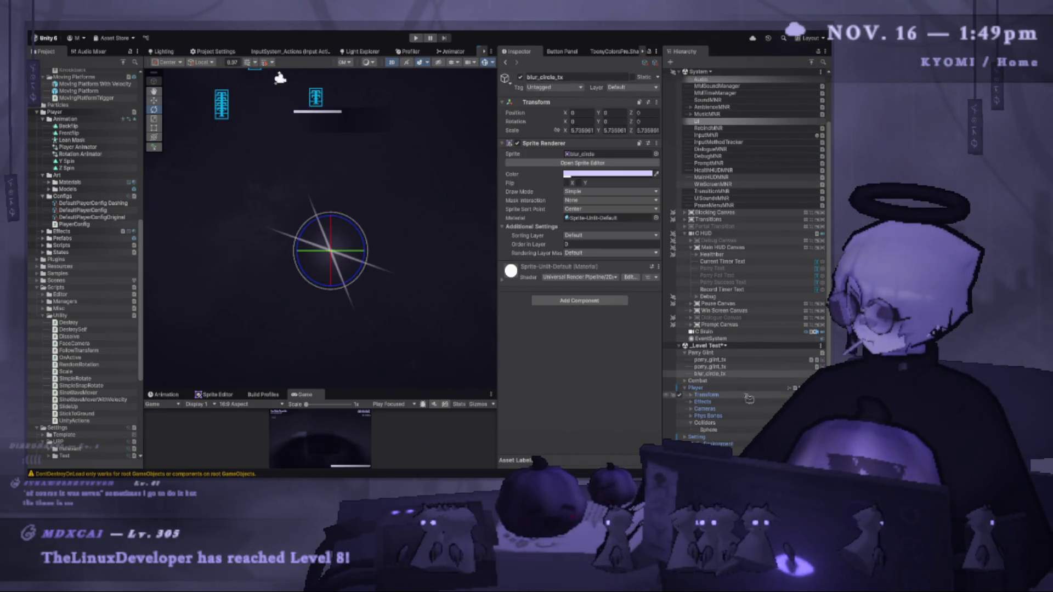
click(722, 360)
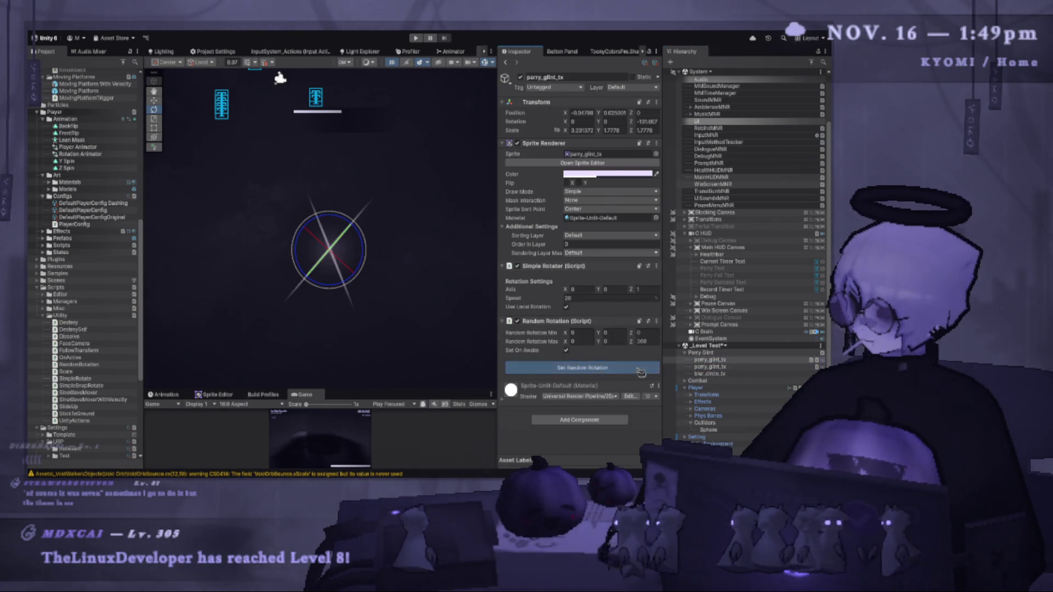
click(708, 367)
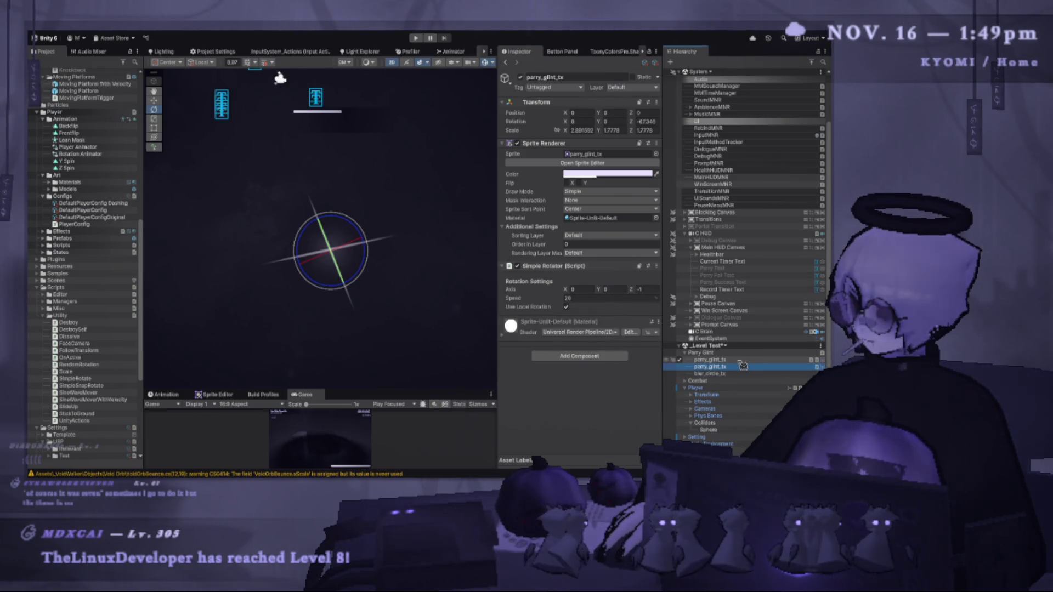
click(600, 360)
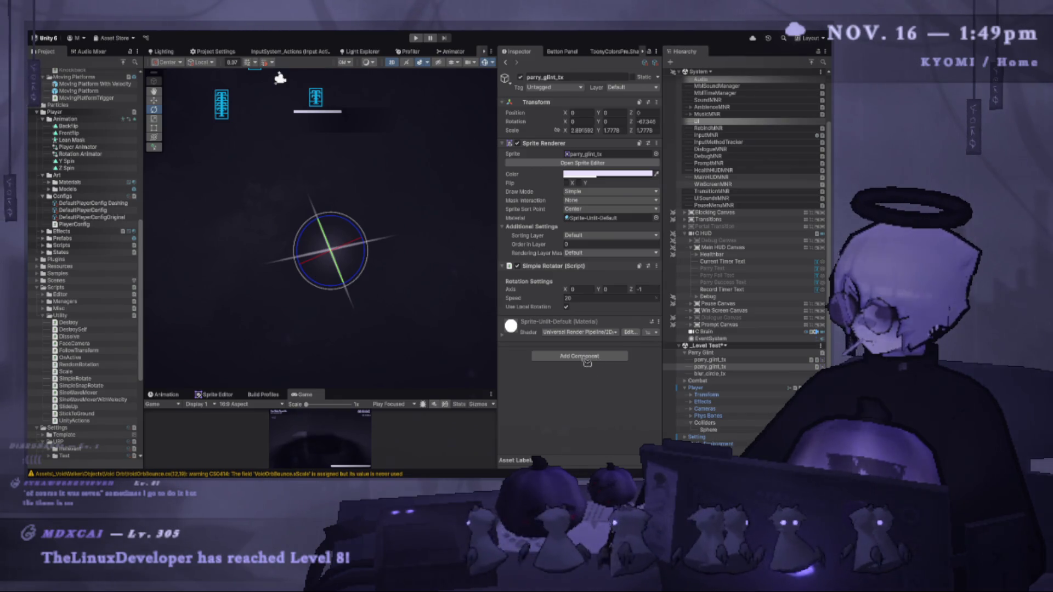
key(Return)
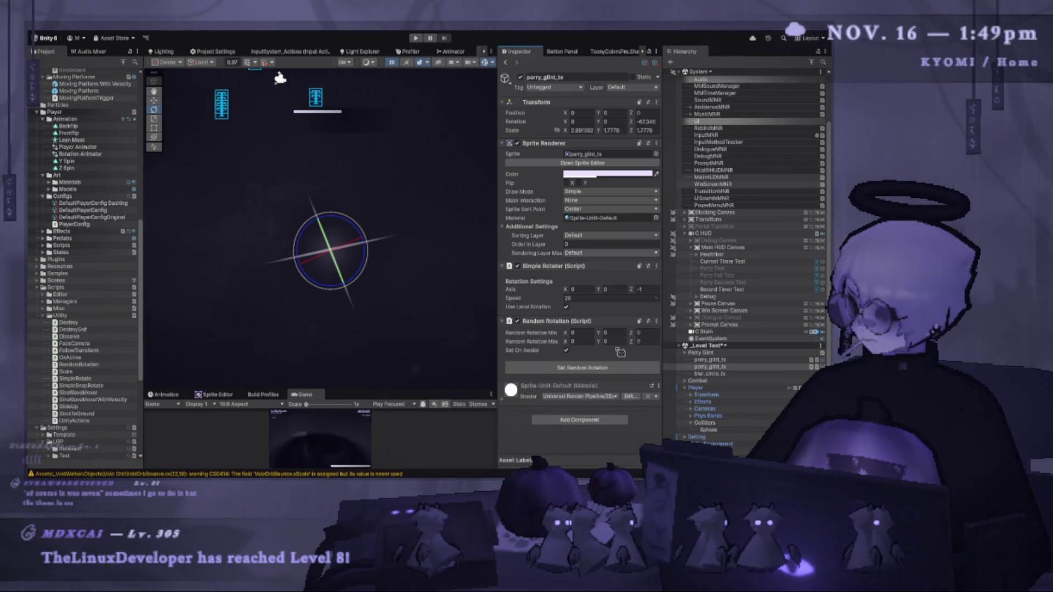
click(650, 341)
text(360)
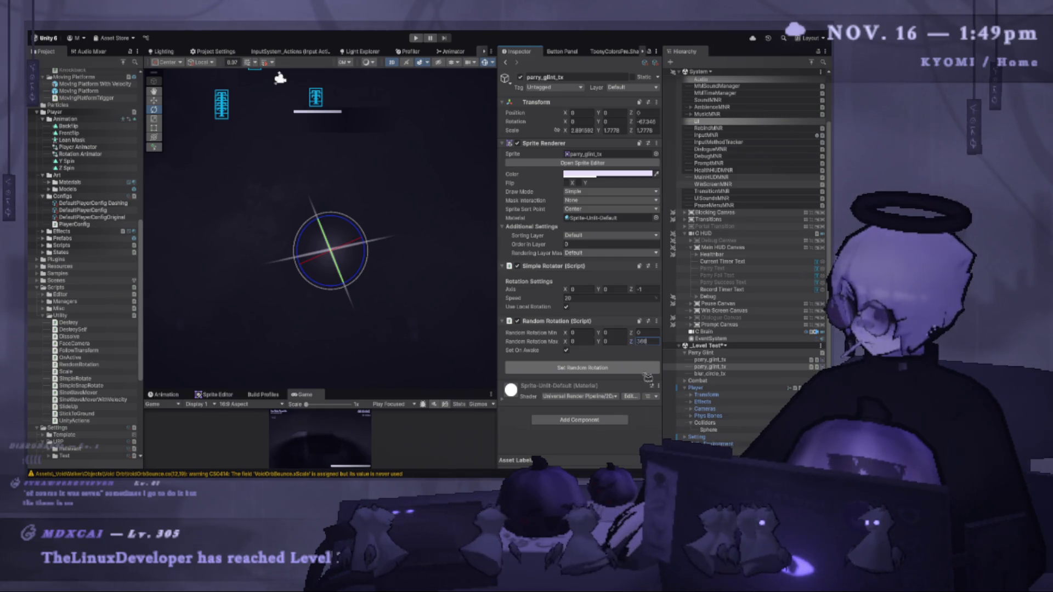
Re-roll the glint sprite's rotation seven times with Set Random Rotation.
click(585, 374)
click(585, 373)
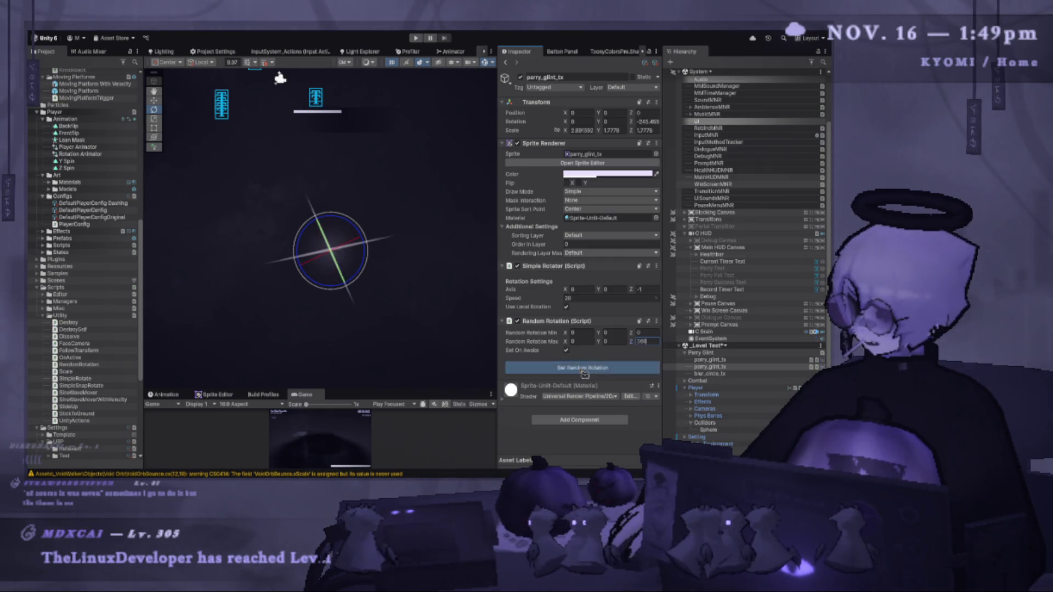
click(584, 373)
click(584, 373)
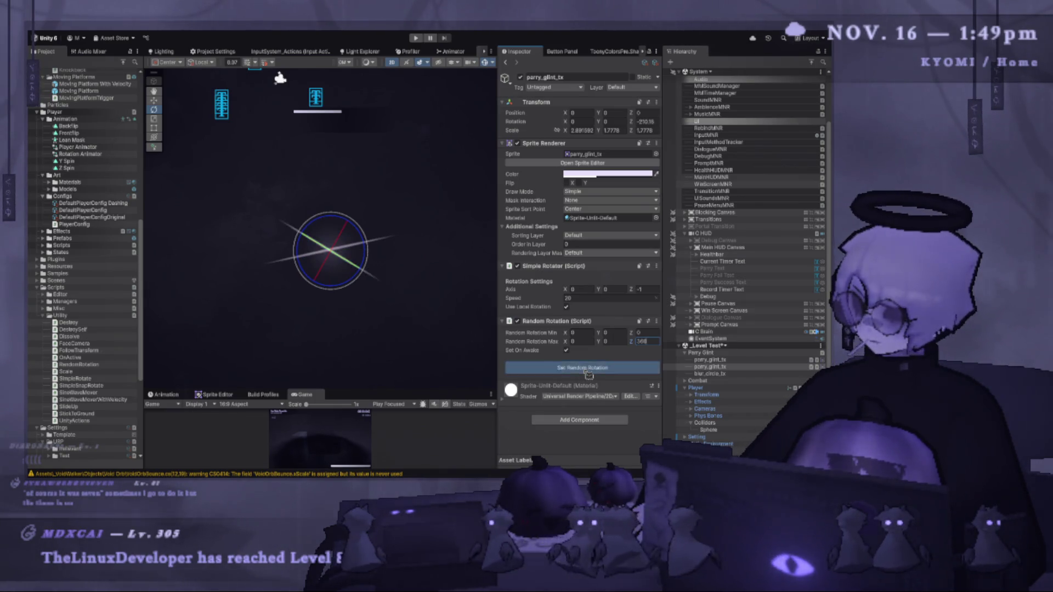
click(588, 374)
click(588, 375)
click(588, 374)
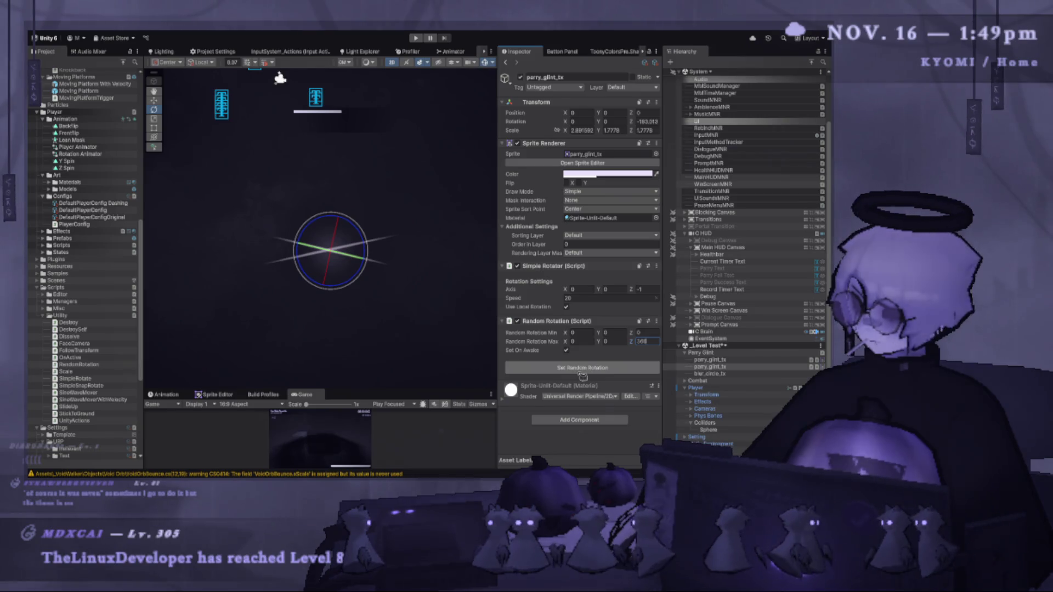
Select Parry Glint and start Play mode.
click(704, 352)
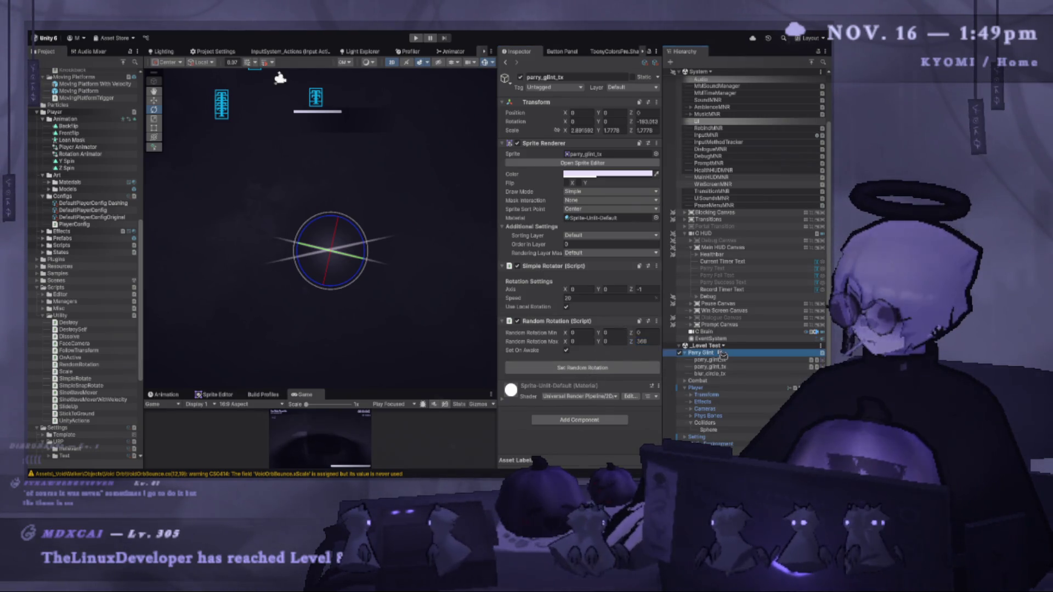
click(416, 38)
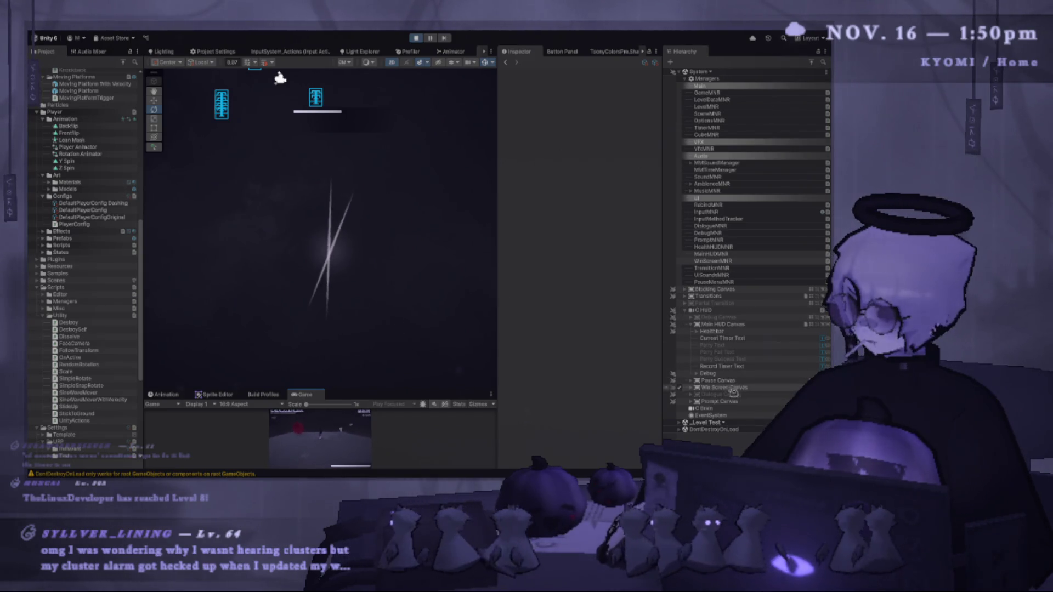
click(397, 286)
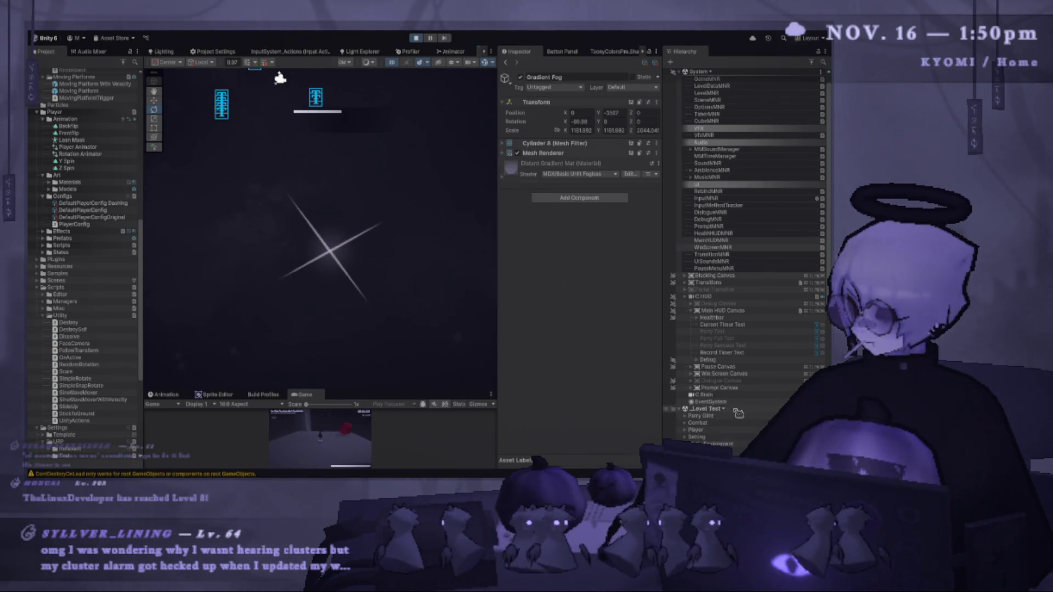
Replay Parry Glint's scale-up with Duration 1, then with 0.2, several times.
scroll(724, 384, down, 5)
click(702, 310)
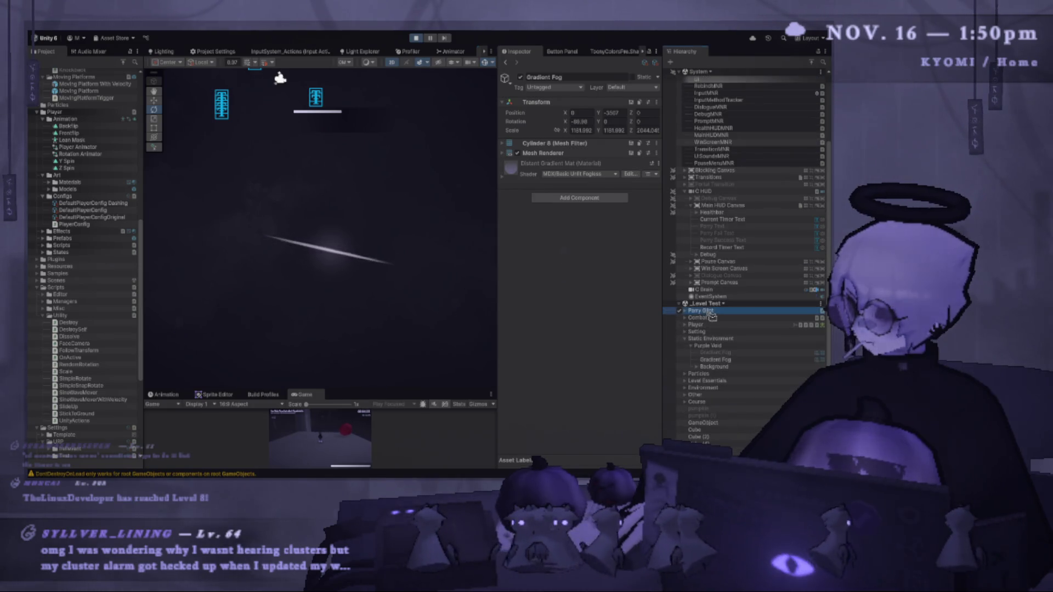
click(597, 226)
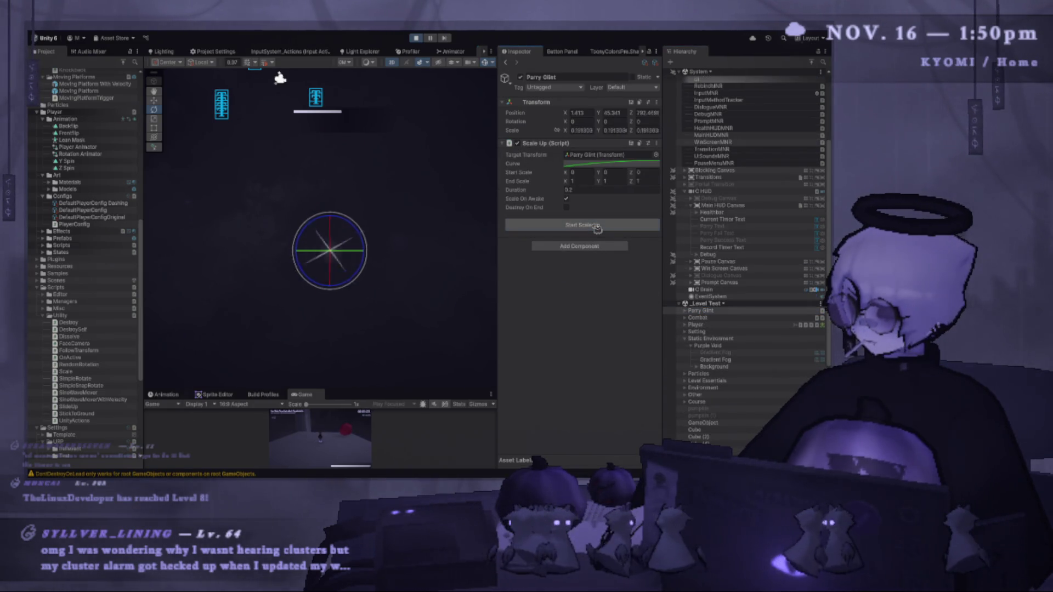
click(581, 190)
text(1)
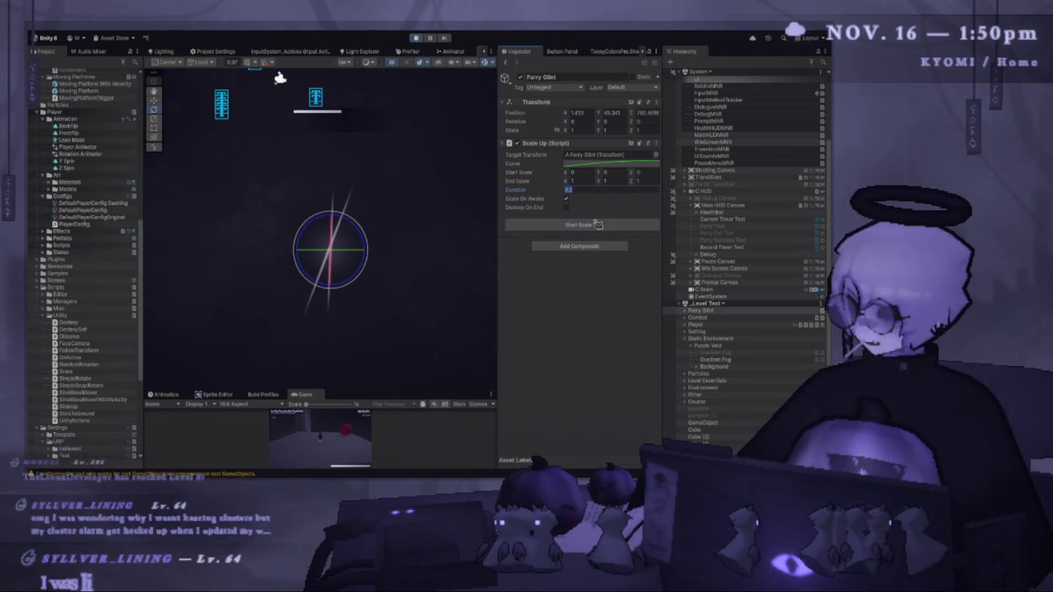
click(594, 226)
key(BackSpace)
text(0.2)
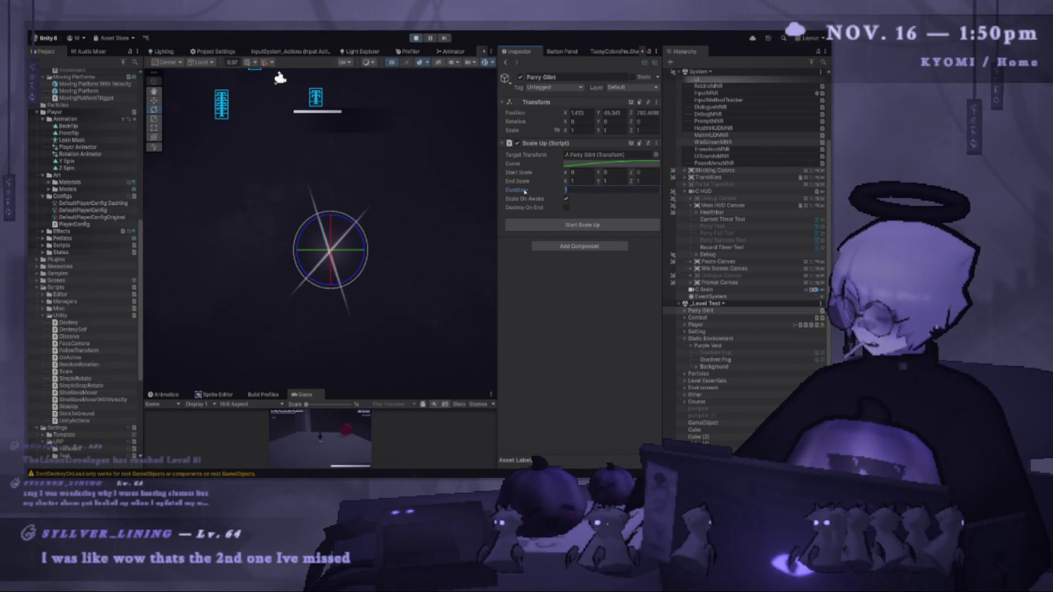
click(600, 227)
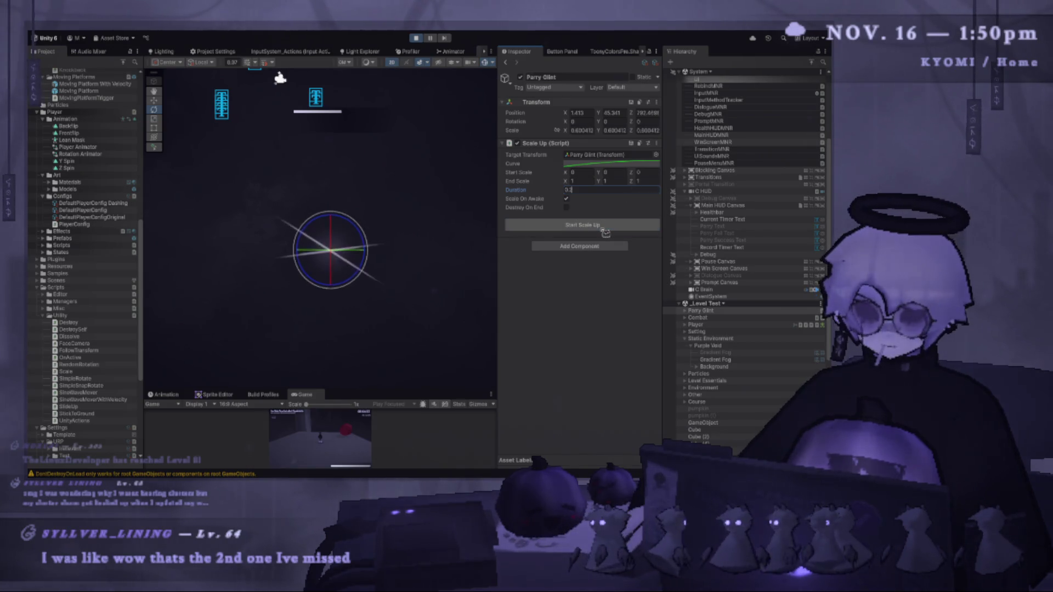
click(602, 229)
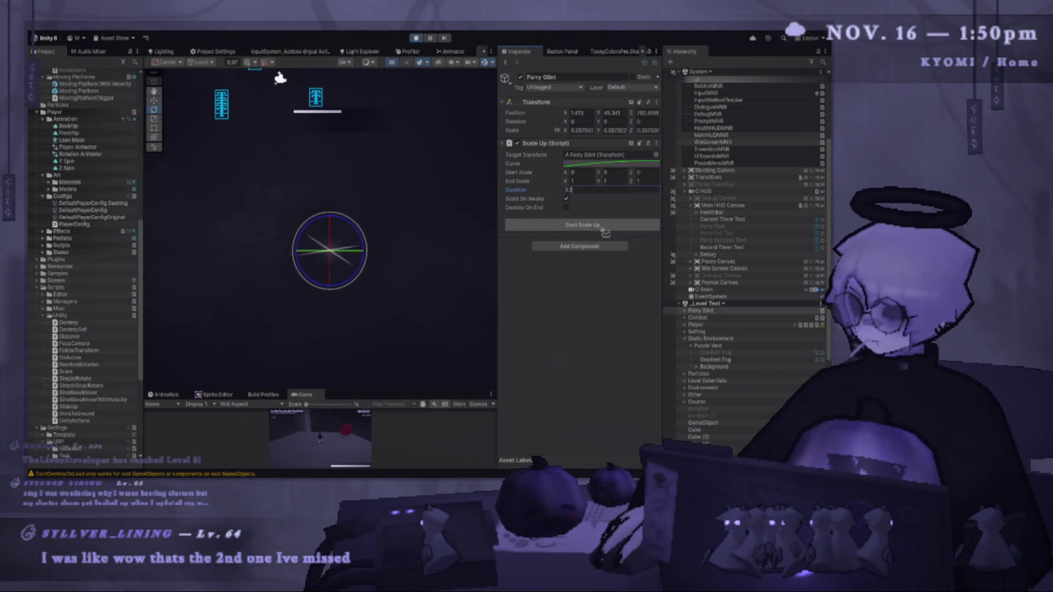
click(603, 229)
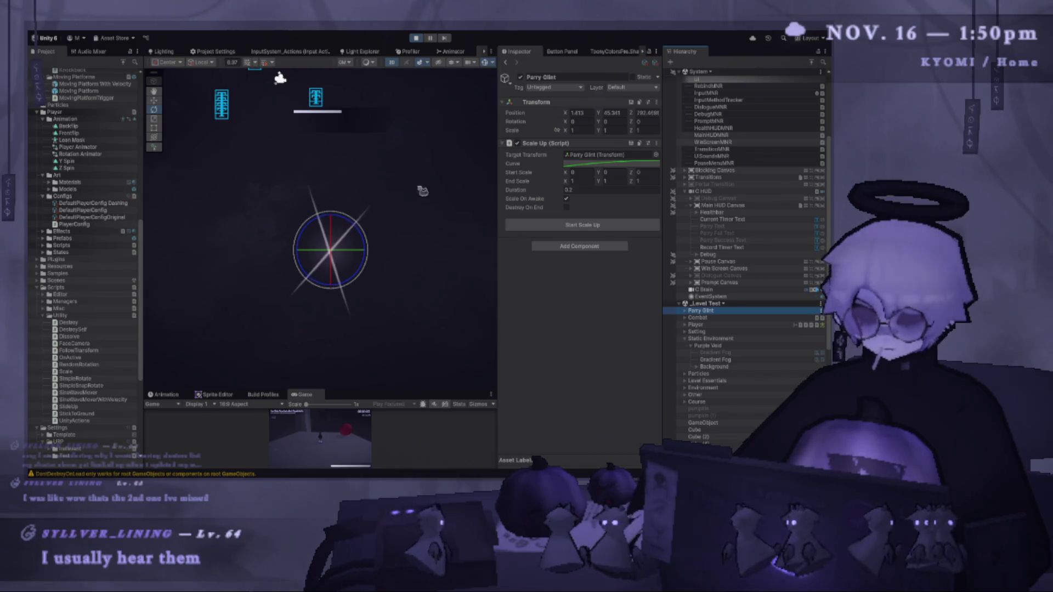
Enlarge the Game view to play-test, pause with Esc, then stop Play mode.
click(220, 177)
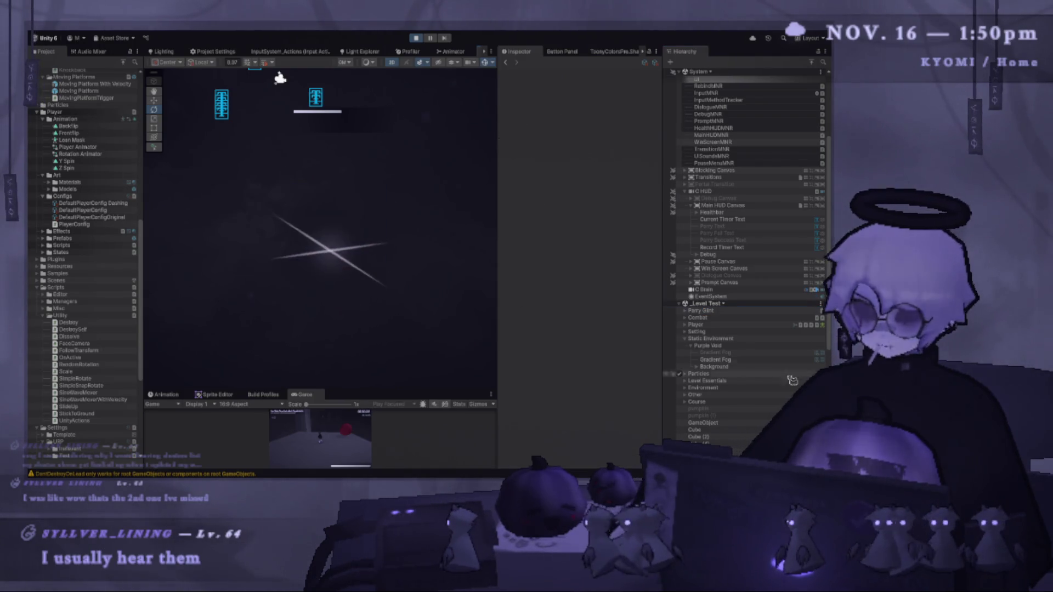
scroll(723, 431, down, 5)
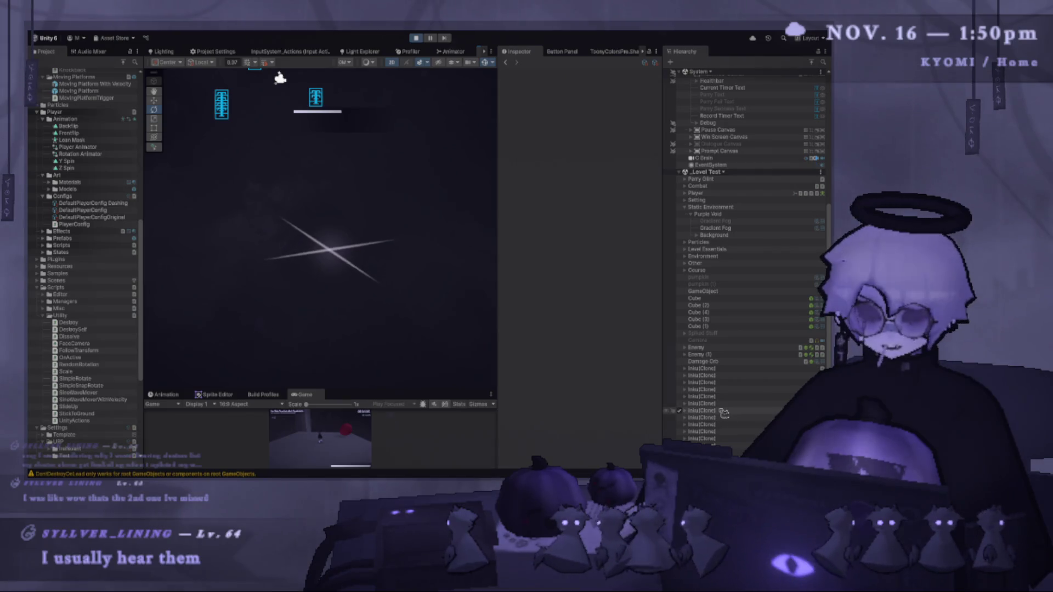
scroll(711, 414, down, 4)
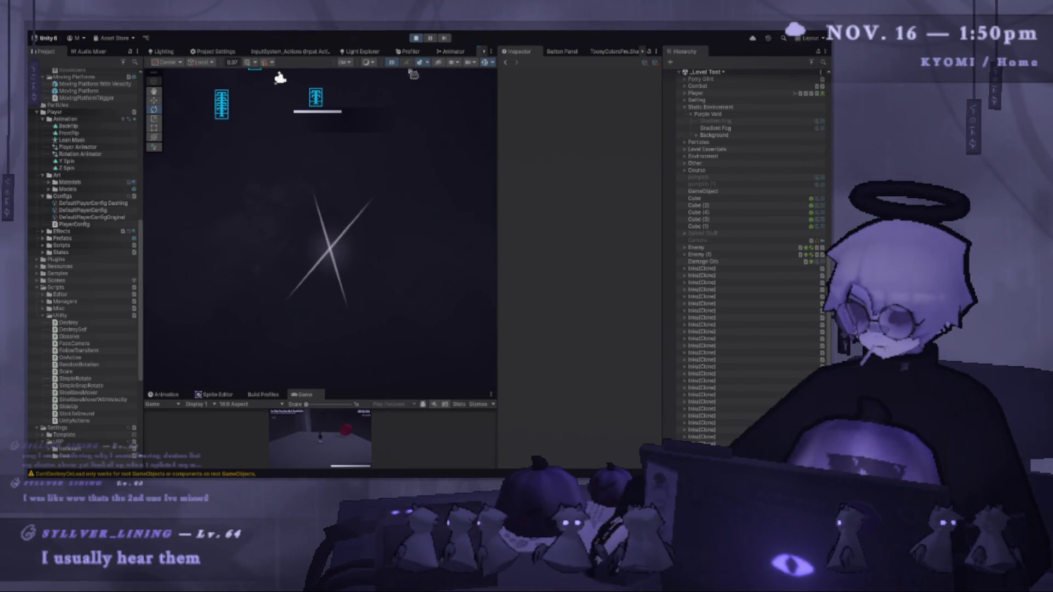
scroll(728, 254, up, 2)
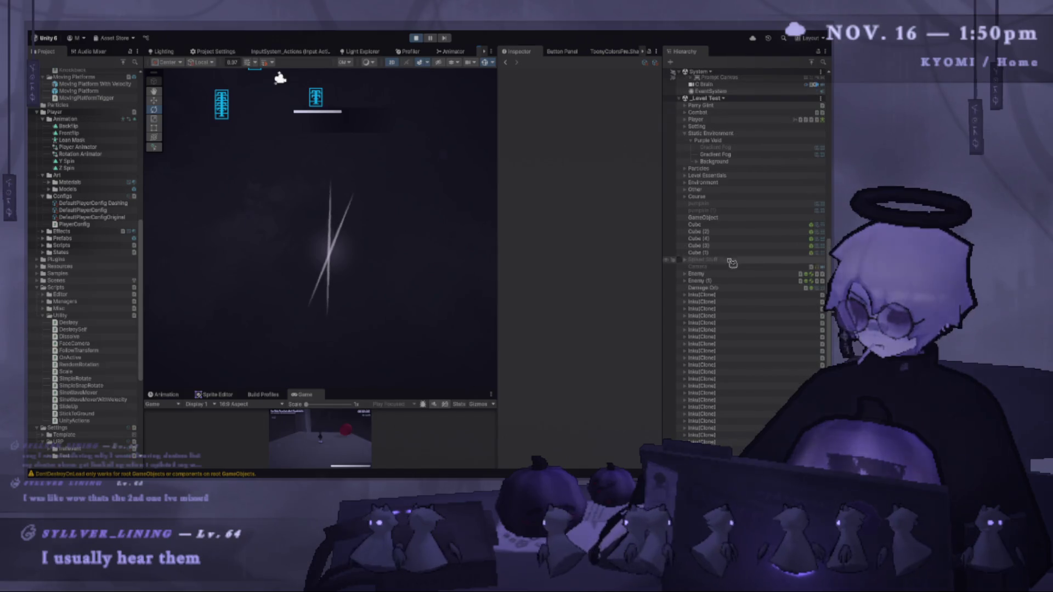
scroll(265, 213, down, 2)
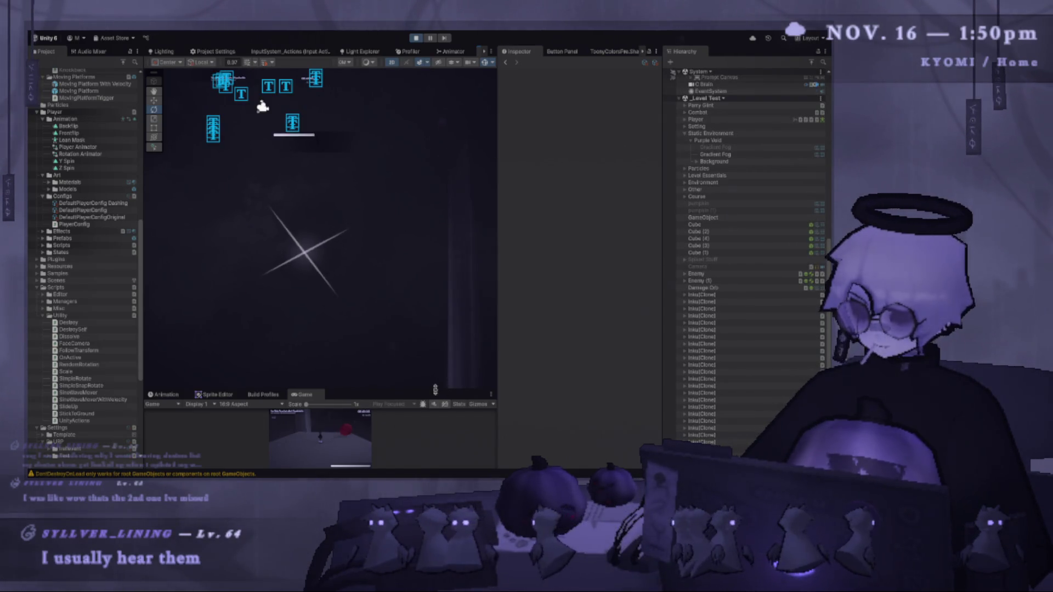
drag(279, 390, 279, 205)
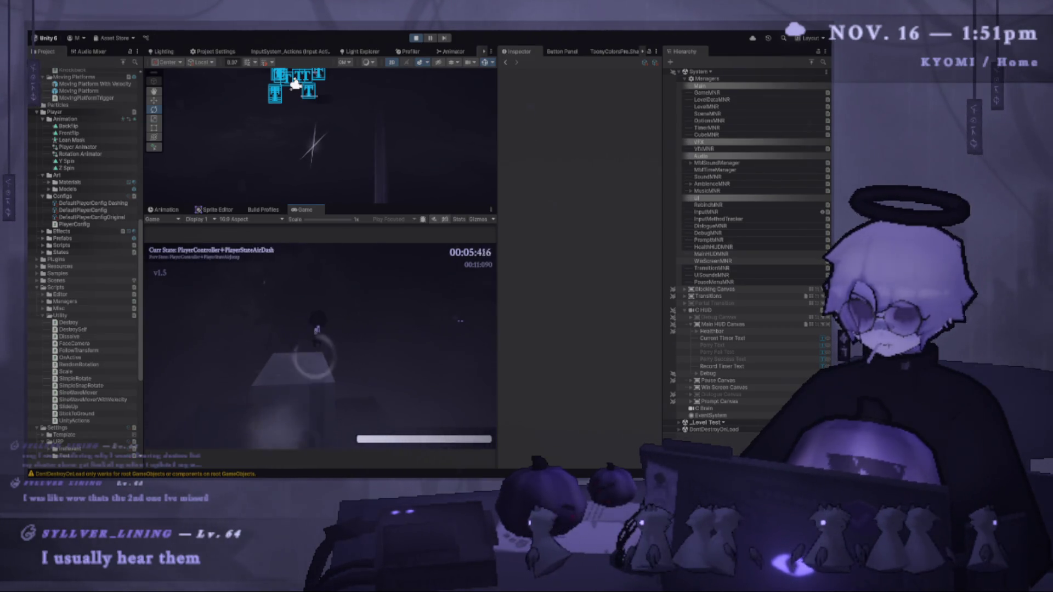
key(Escape)
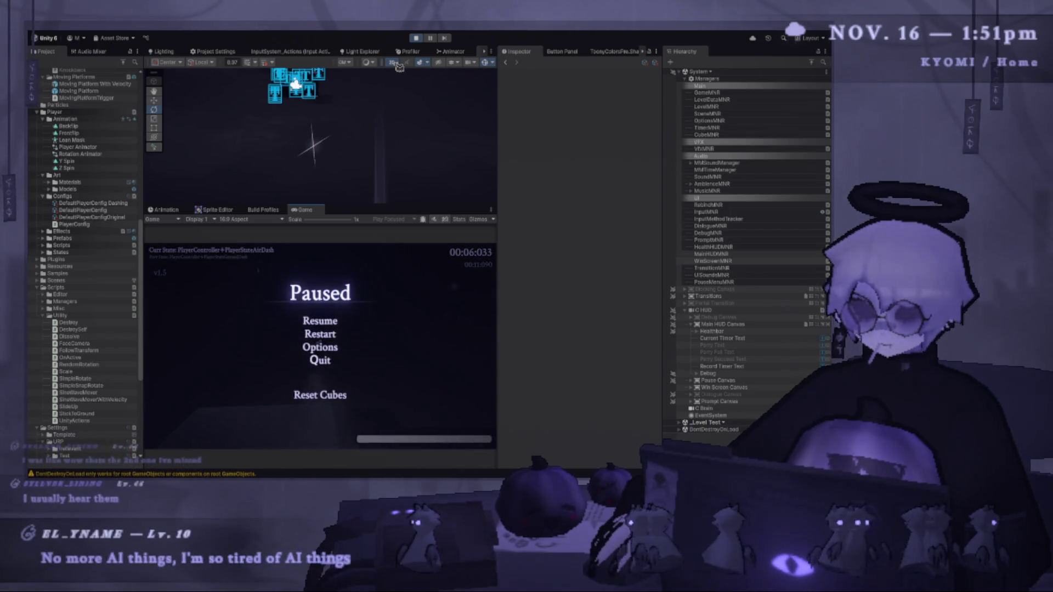
click(423, 39)
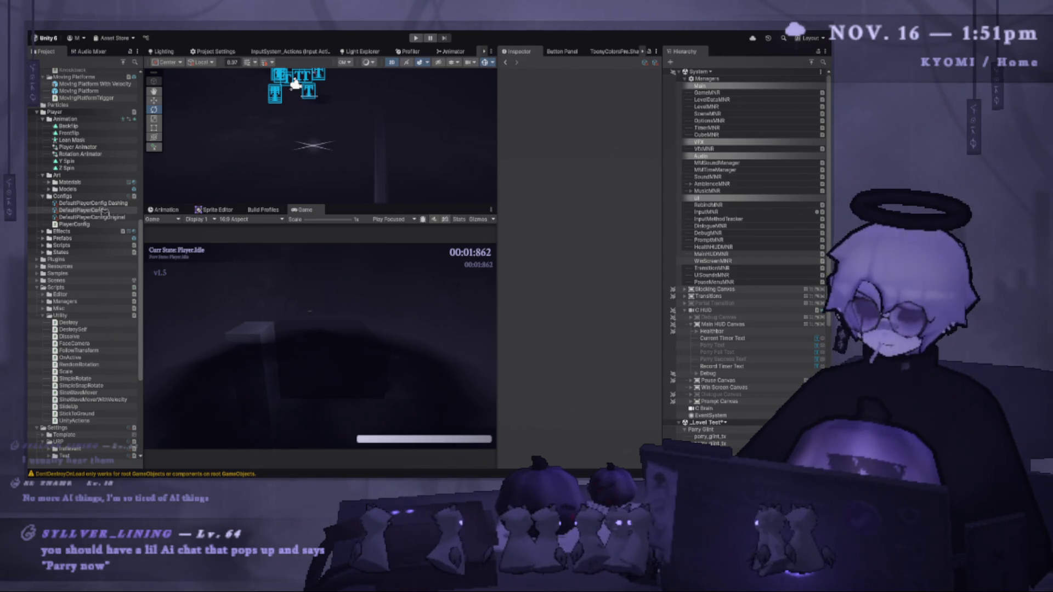
Resize the panels to give the Scene view more height and widen the Inspector.
drag(376, 206, 378, 341)
drag(499, 221, 568, 234)
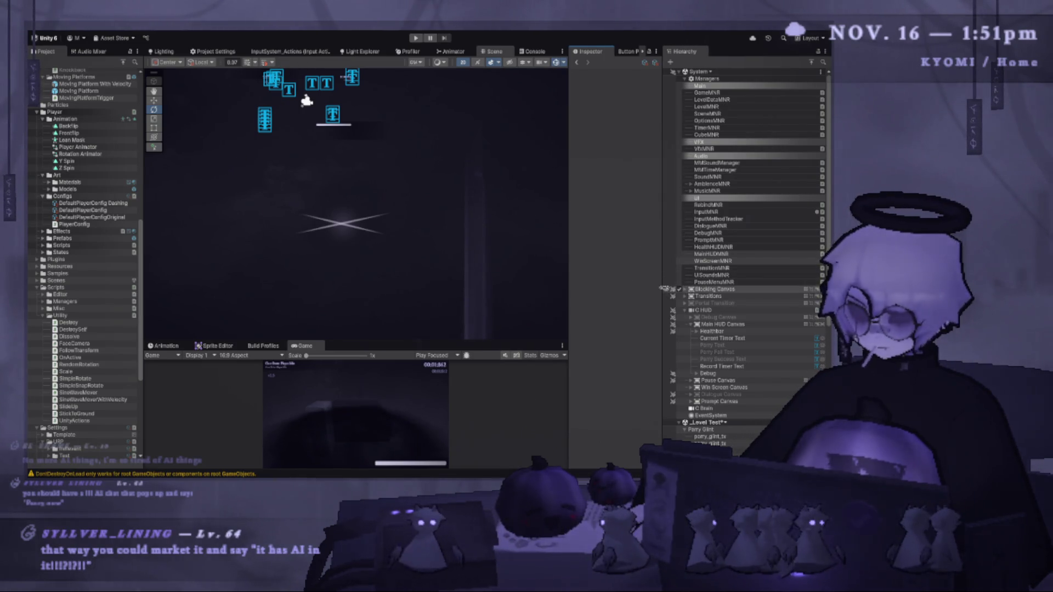
drag(663, 287, 636, 288)
mouse_move(569, 336)
mouse_down()
mouse_move(496, 336)
mouse_move(443, 229)
mouse_up()
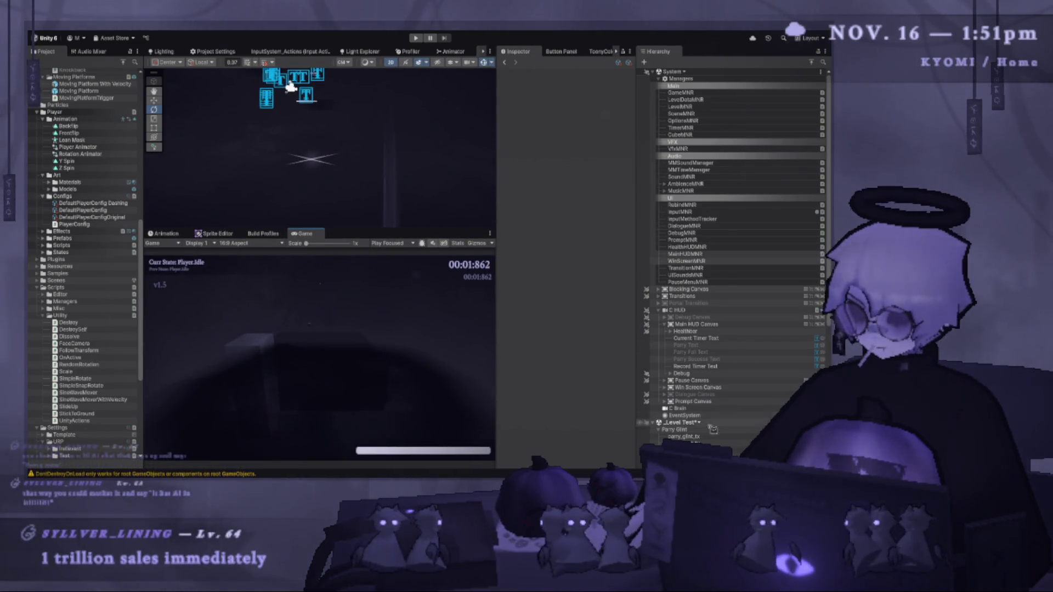
Select Parry Glint, edit its scale-up Duration, and start Play mode.
click(691, 436)
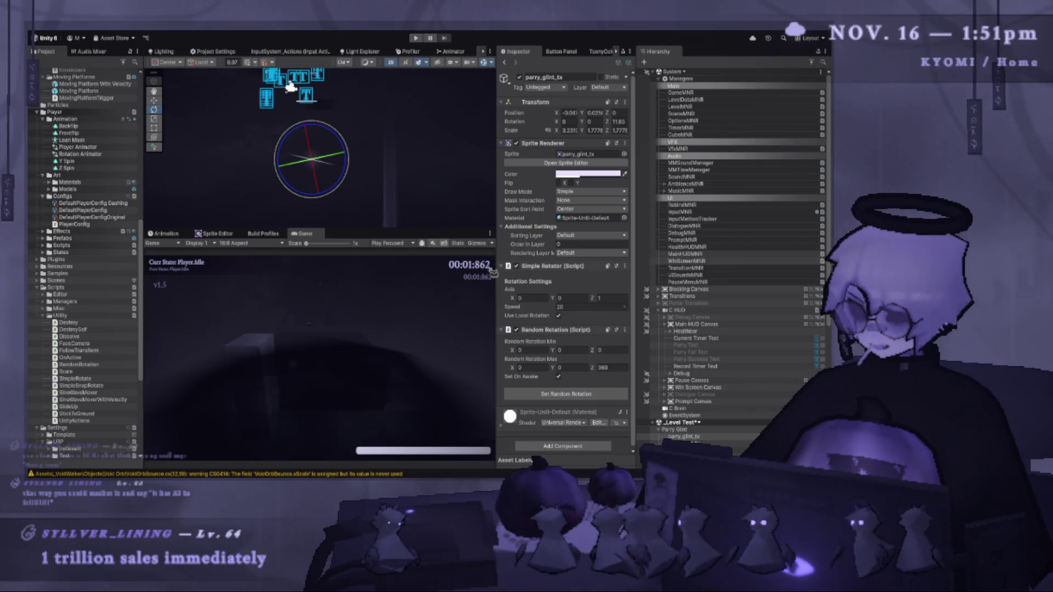
click(707, 430)
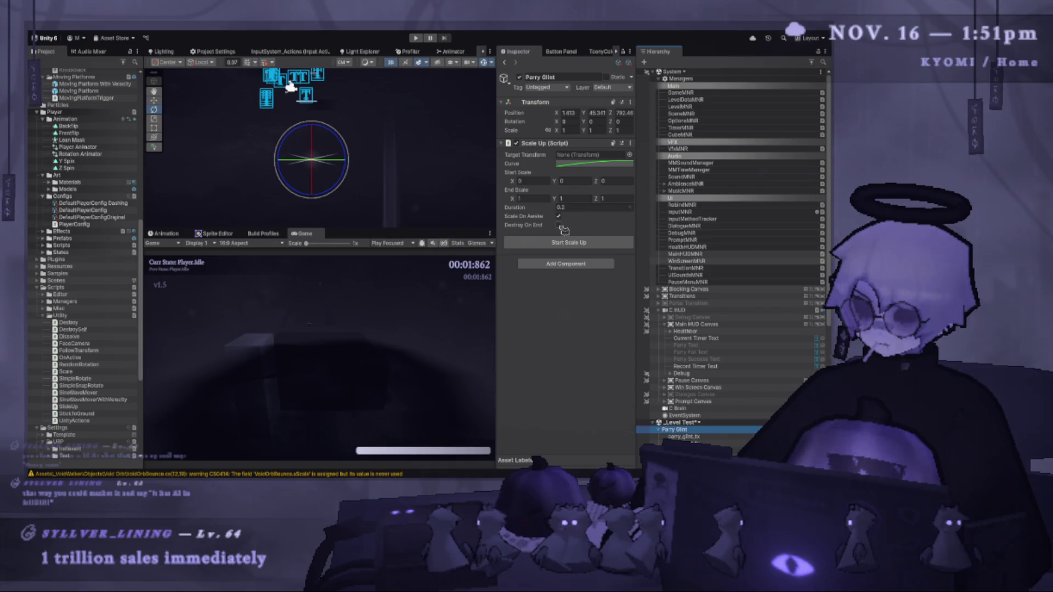
click(584, 207)
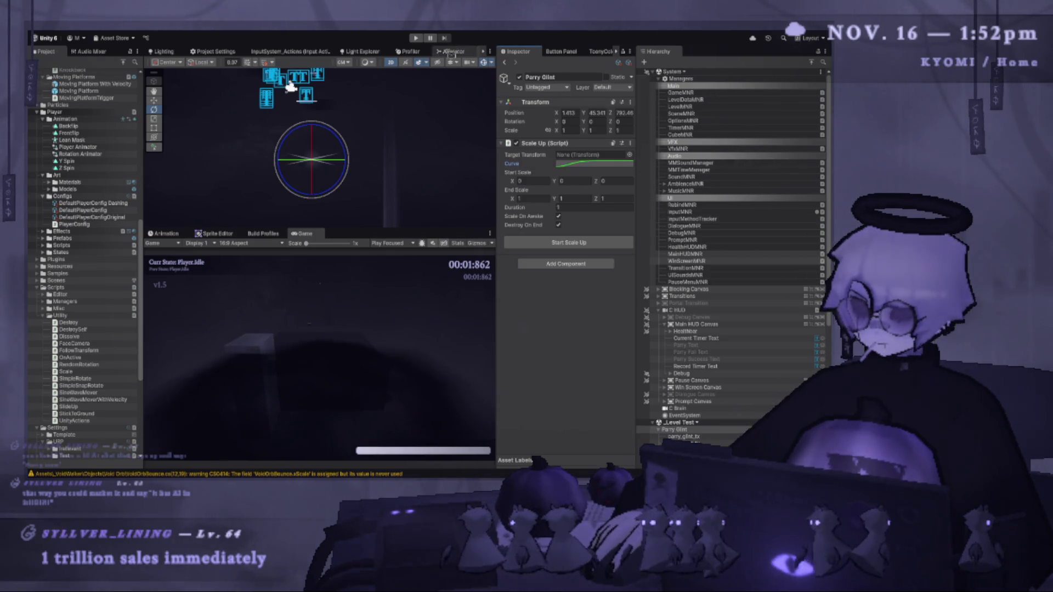
click(417, 38)
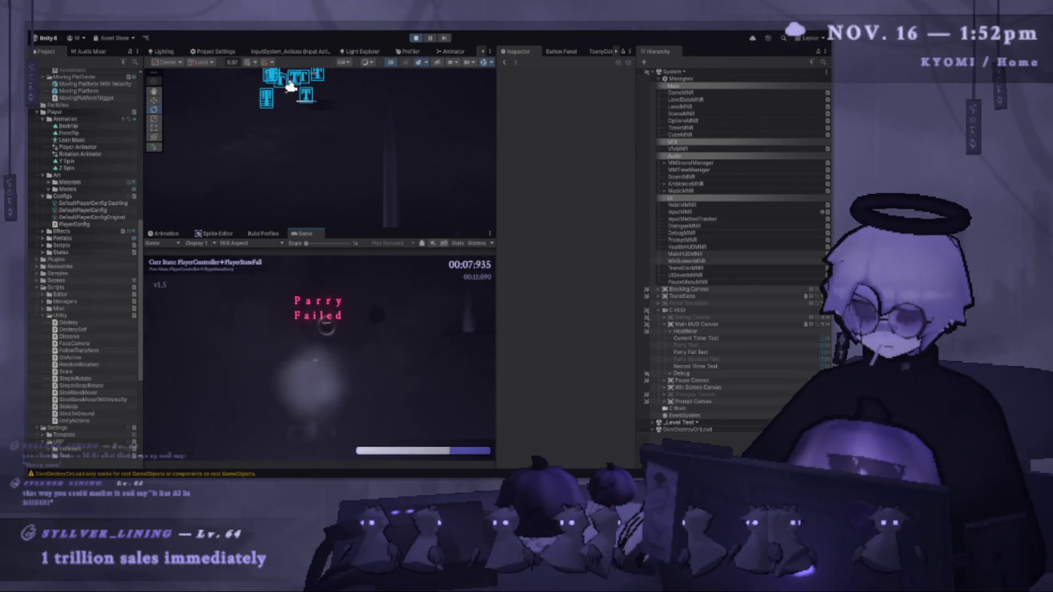
Toggle the pause menu, respawn three times with R, pause again, then stop Play mode.
key(Escape)
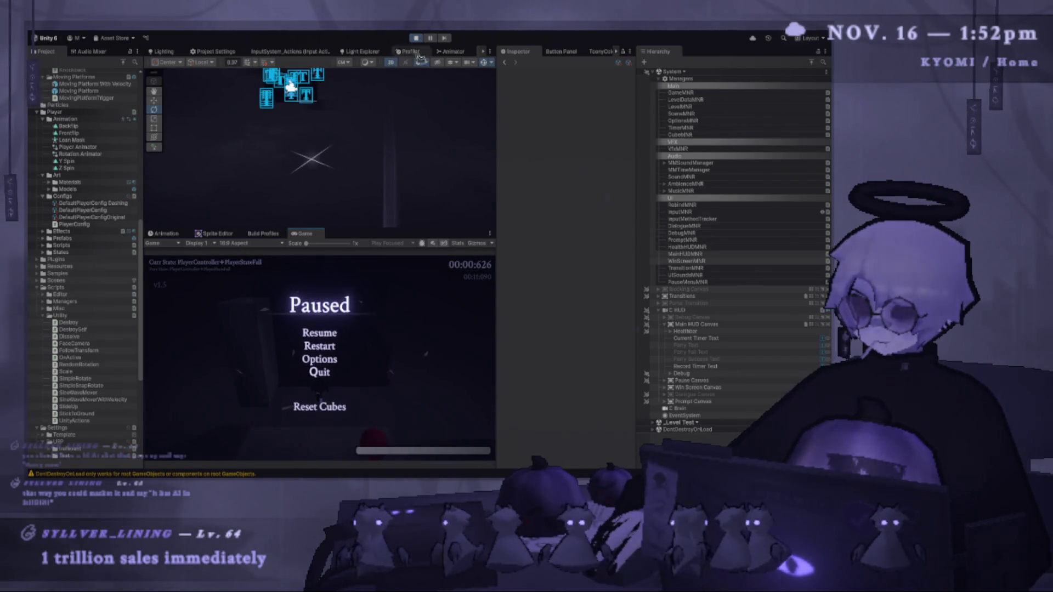
key(Escape)
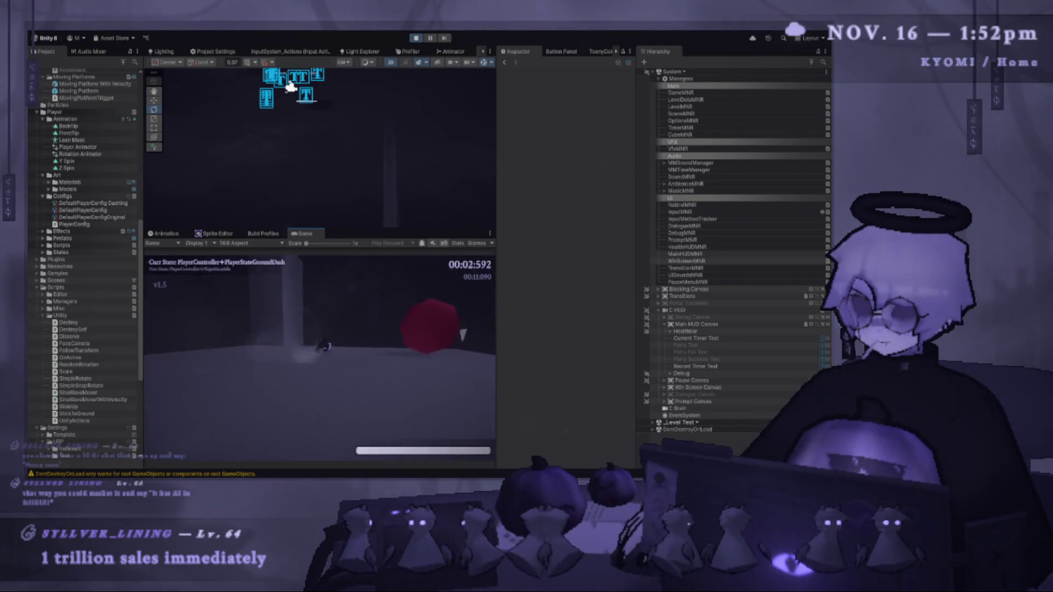
key(r)
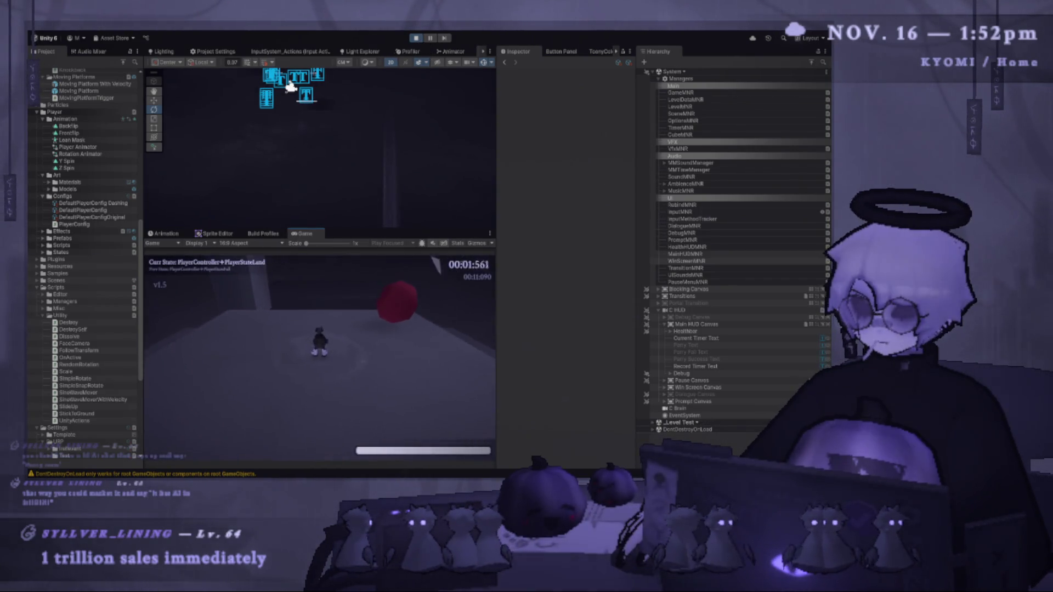
key(r)
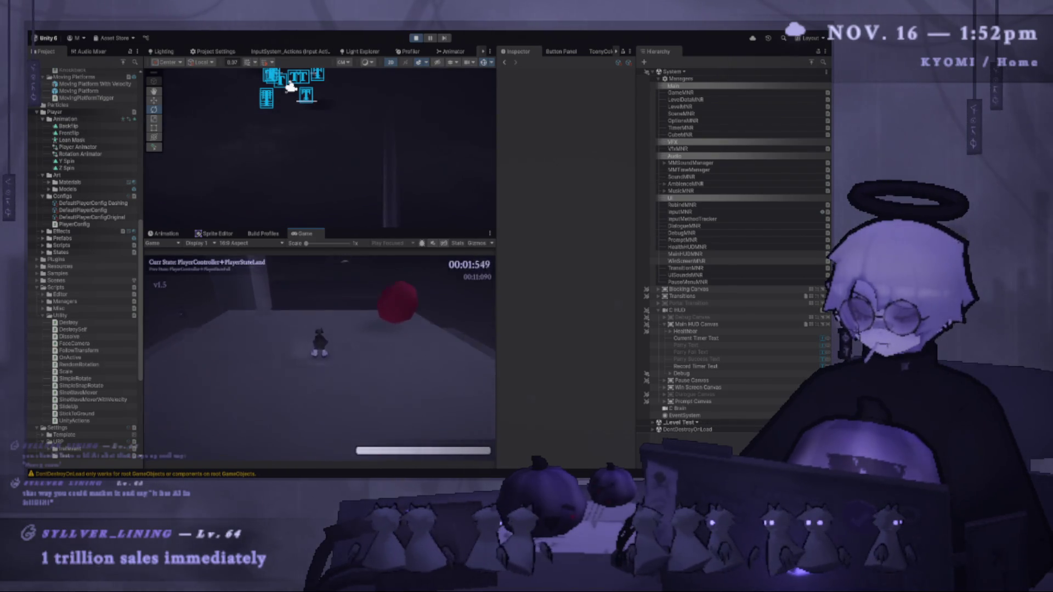
key(r)
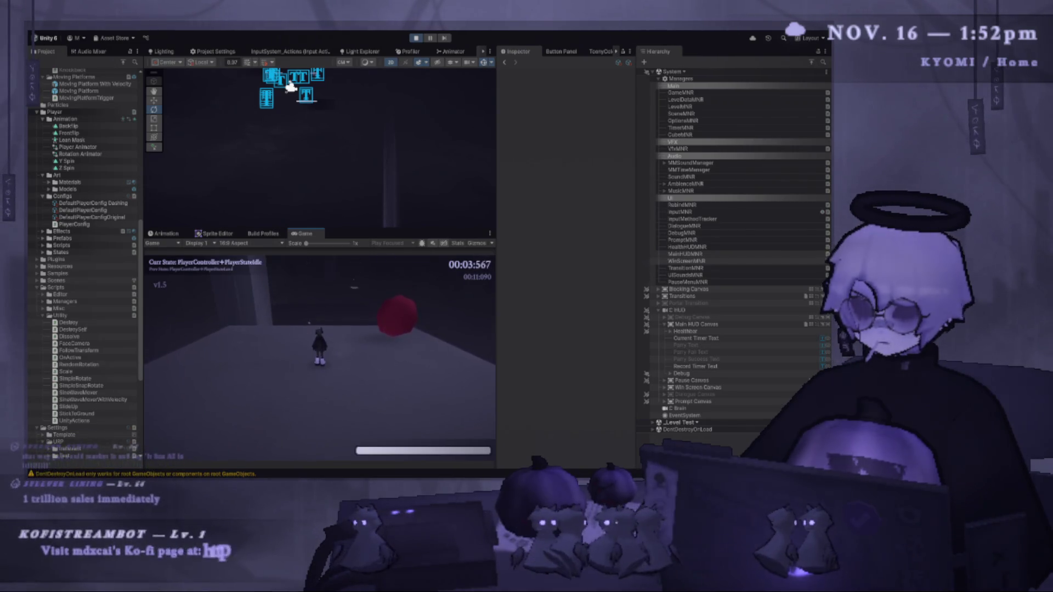
key(Escape)
click(418, 39)
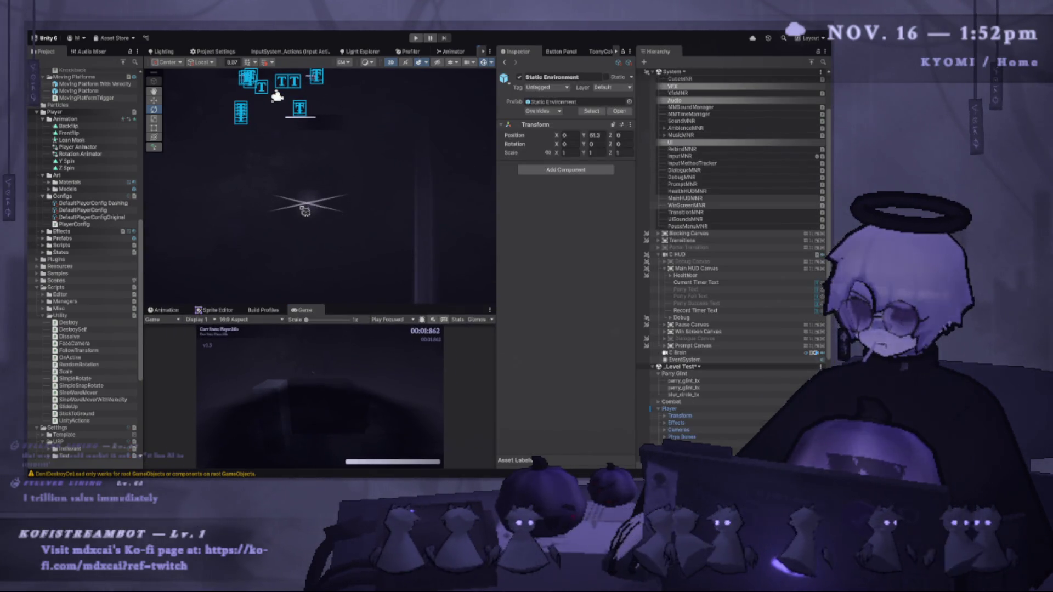
Disable the original Parry Glint and paste a copy as a child of Main HUD Canvas.
click(307, 204)
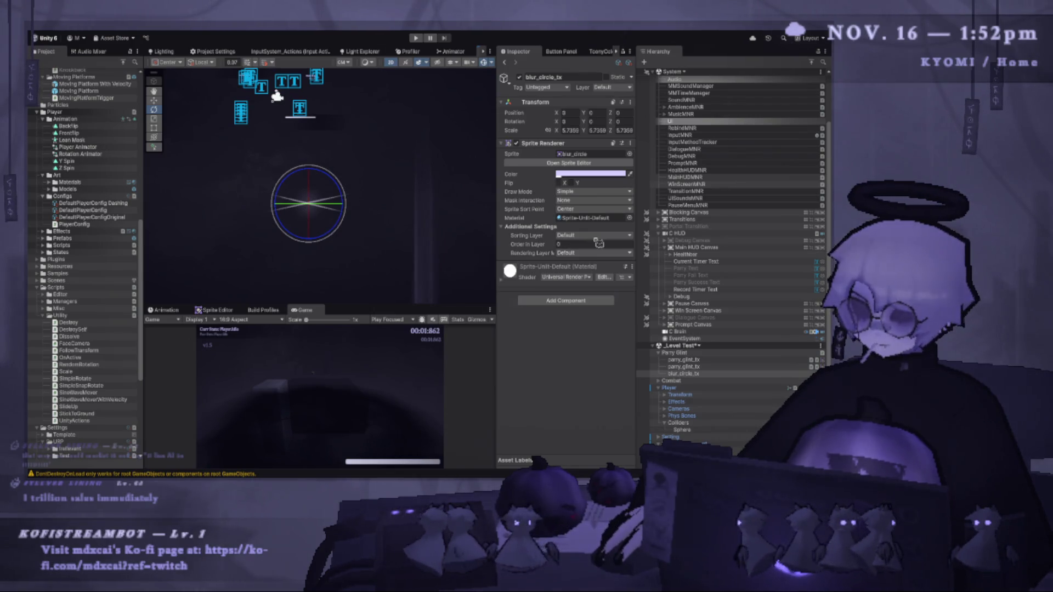
click(677, 353)
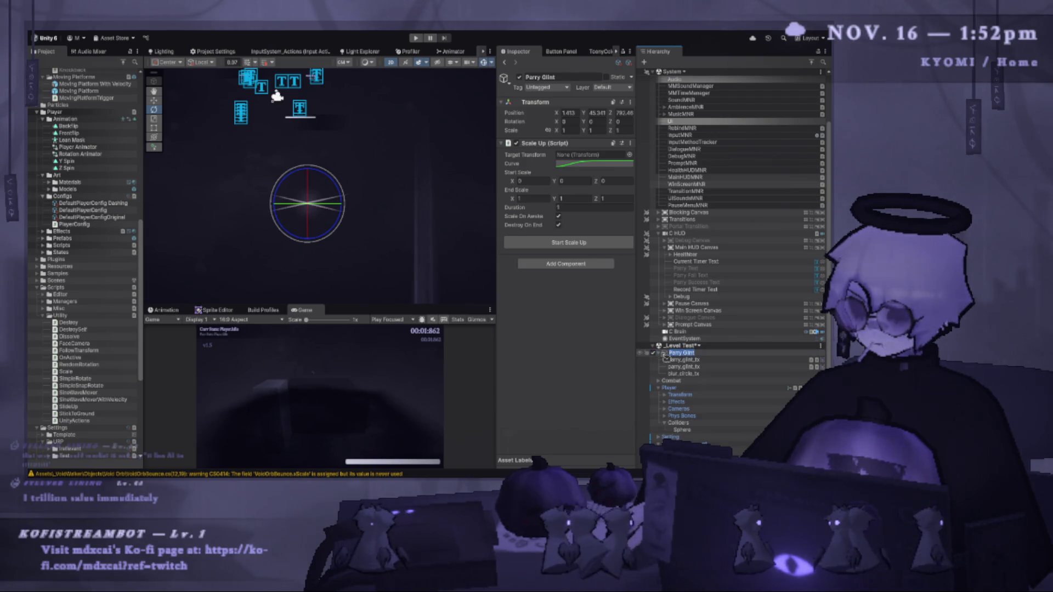
click(656, 354)
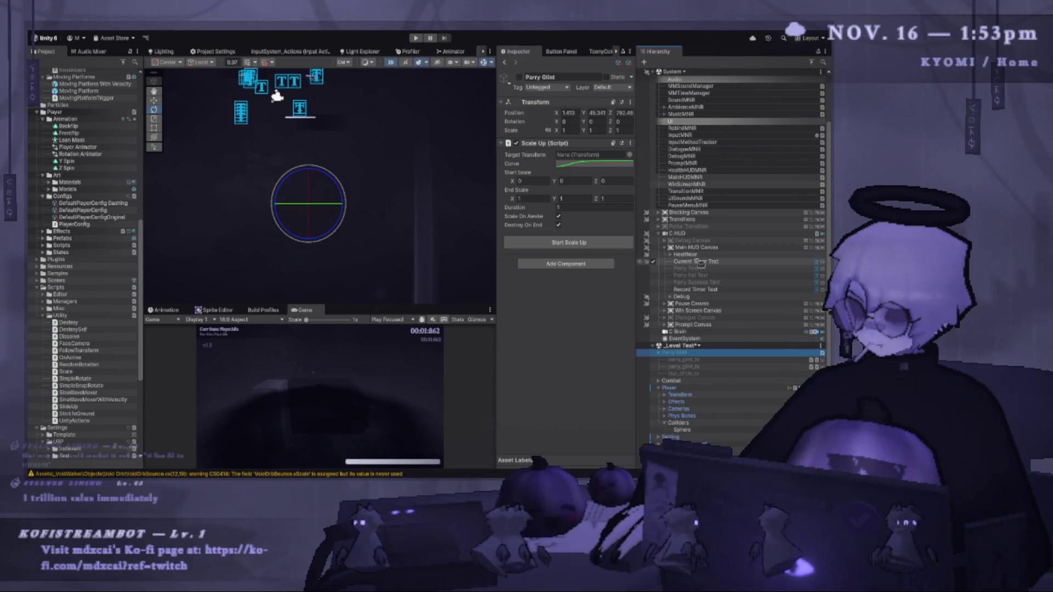
click(705, 248)
key(ctrl+v)
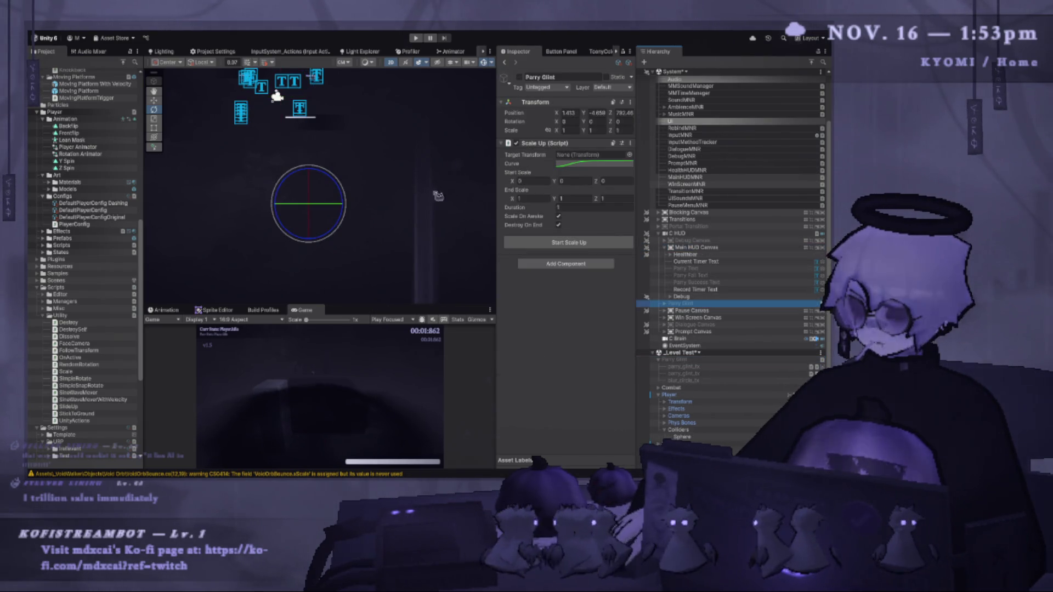
drag(697, 305, 706, 257)
Zero the copied Parry Glint's position, frame it in the Scene view, and enable it.
click(707, 255)
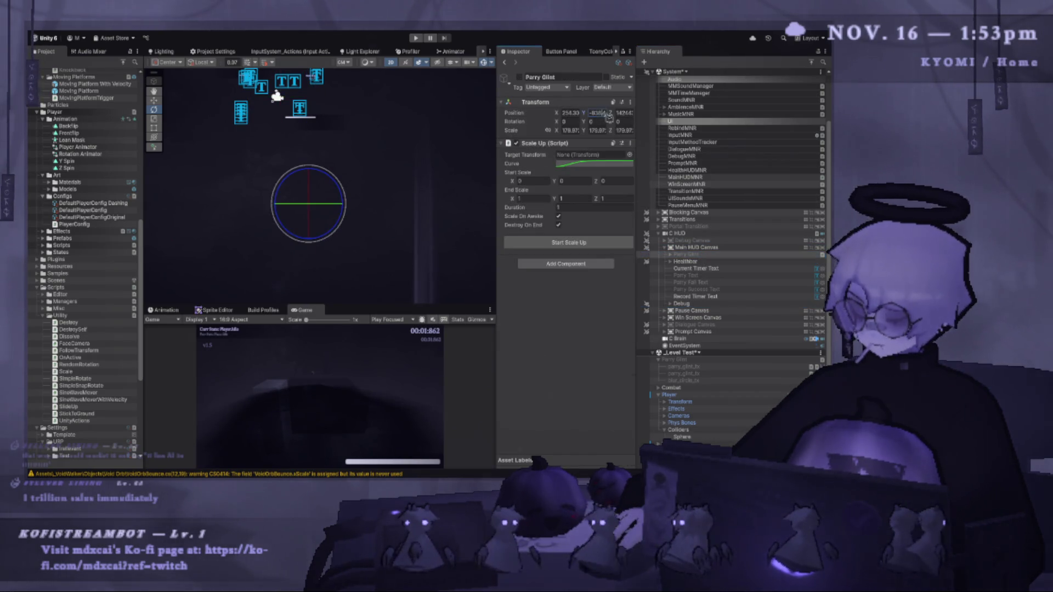
text(0)
click(621, 114)
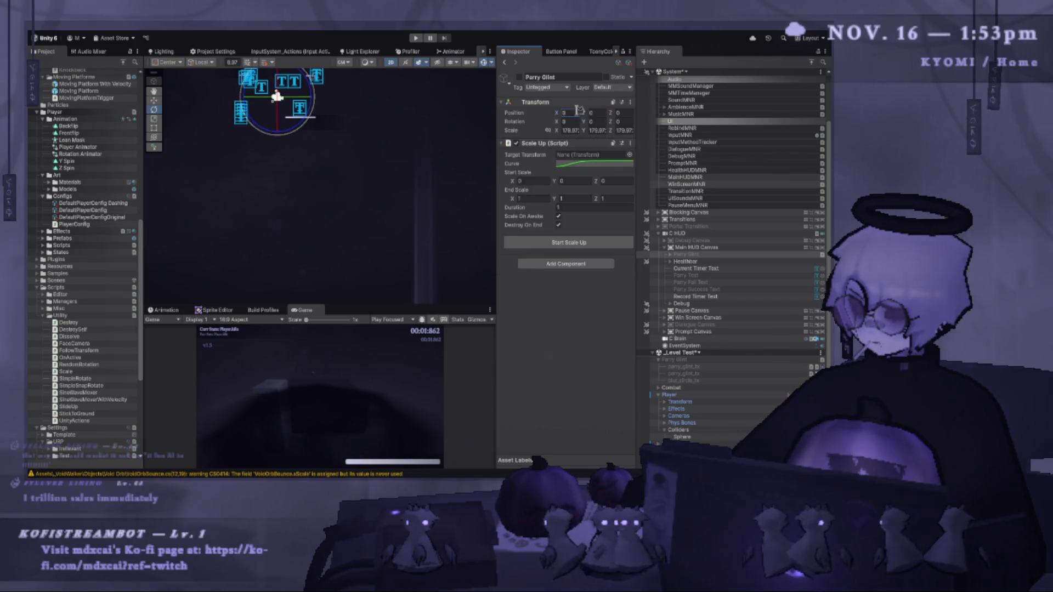
click(694, 255)
key(f)
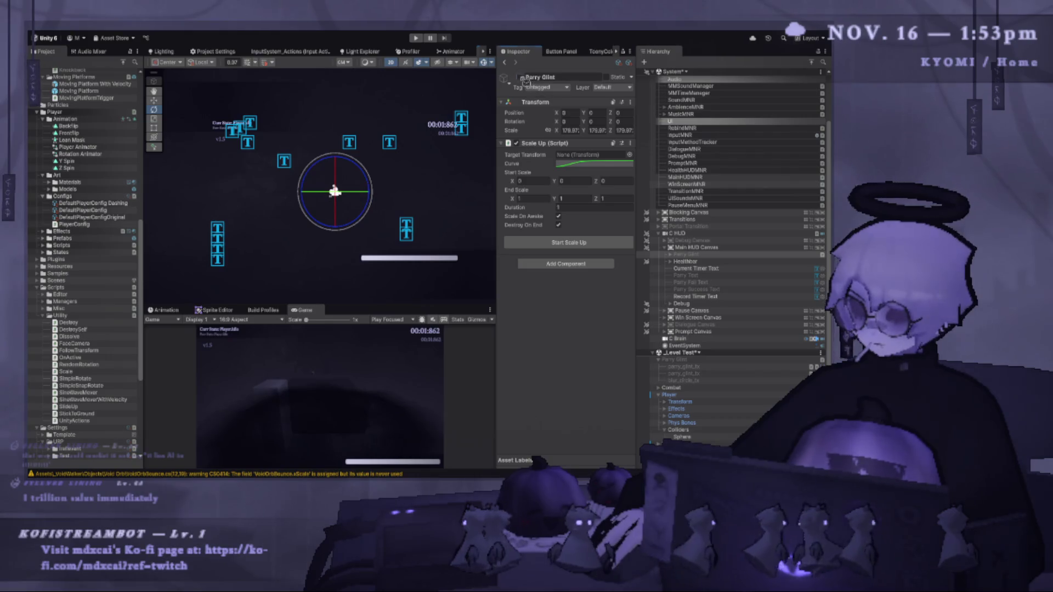
click(521, 77)
scroll(406, 166, down, 2)
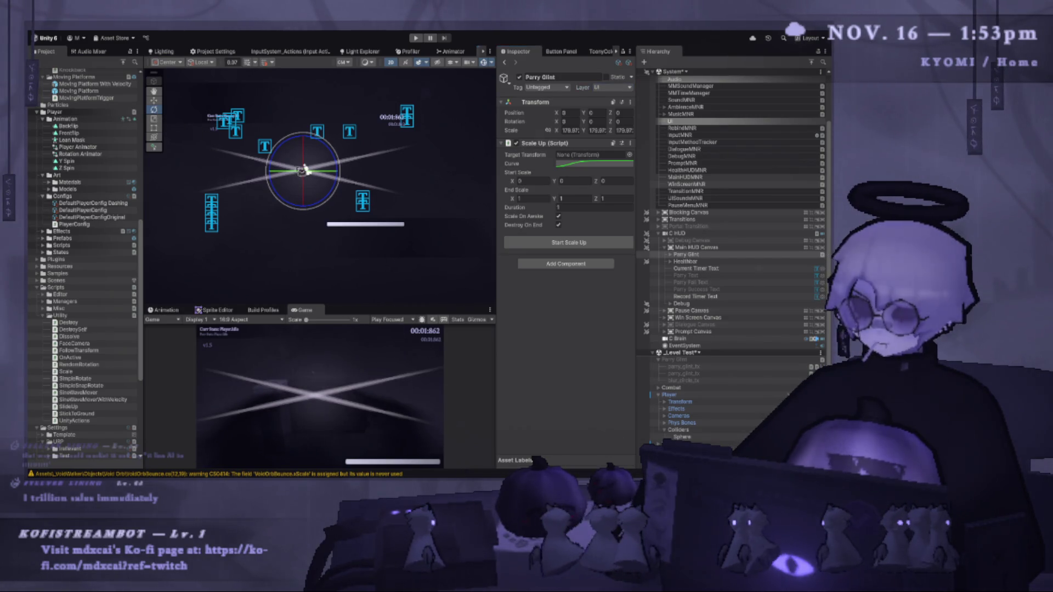
Scale the HUD Parry Glint down with the Scale tool, first to about 74, then about 38.
key(r)
drag(304, 171, 274, 173)
click(154, 102)
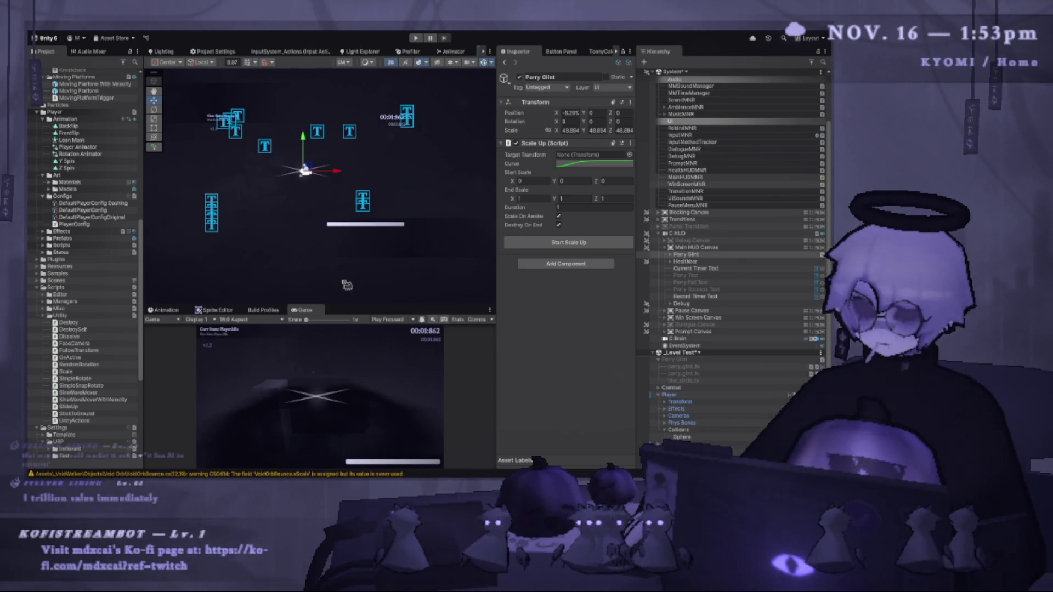
drag(360, 306, 360, 351)
scroll(317, 177, up, 5)
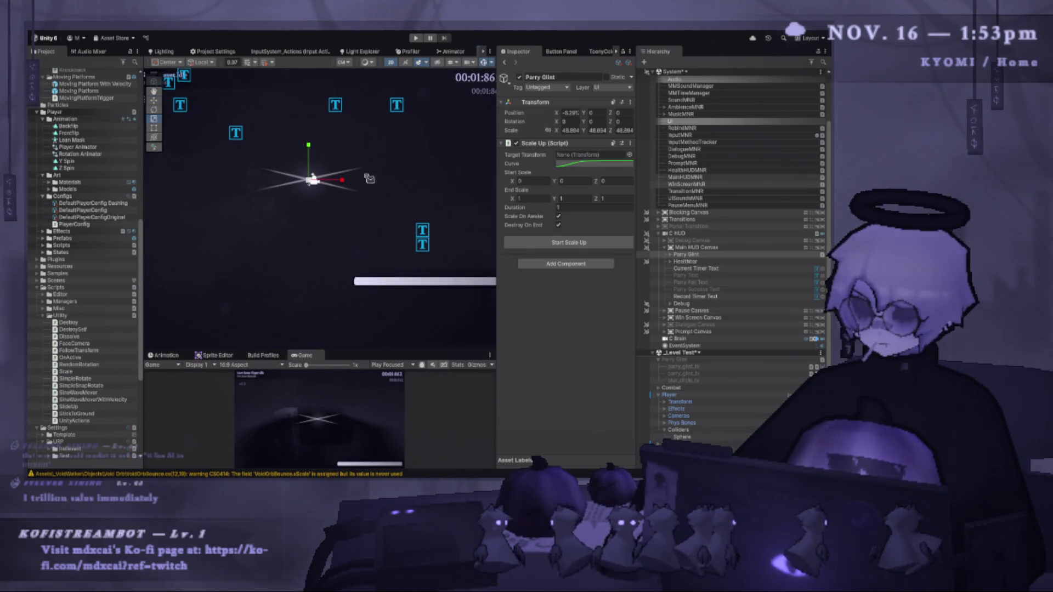
drag(312, 182, 300, 185)
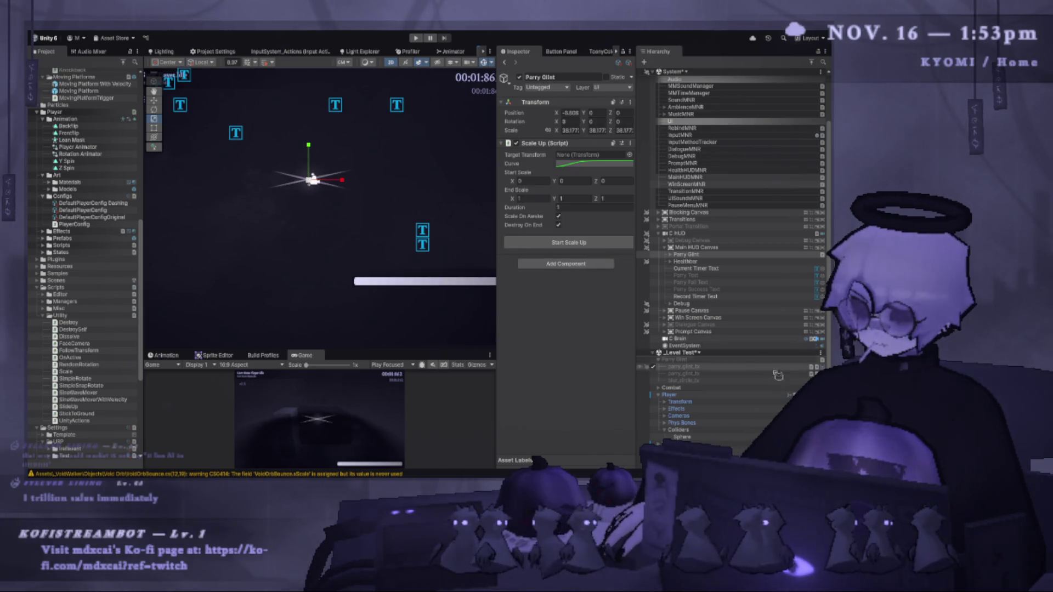
click(685, 255)
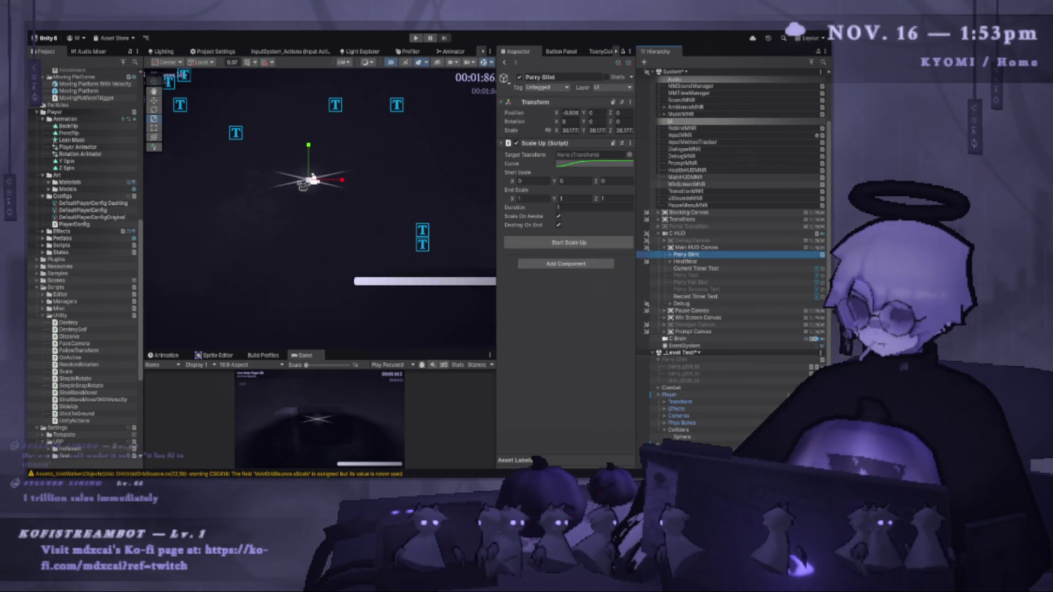
scroll(302, 180, up, 2)
Nudge Parry Glint's rotation, then play-test a midair jump and parry before stopping play mode.
key(e)
mouse_move(347, 173)
mouse_down()
mouse_move(340, 206)
mouse_move(237, 101)
mouse_move(401, 358)
mouse_move(397, 178)
mouse_up()
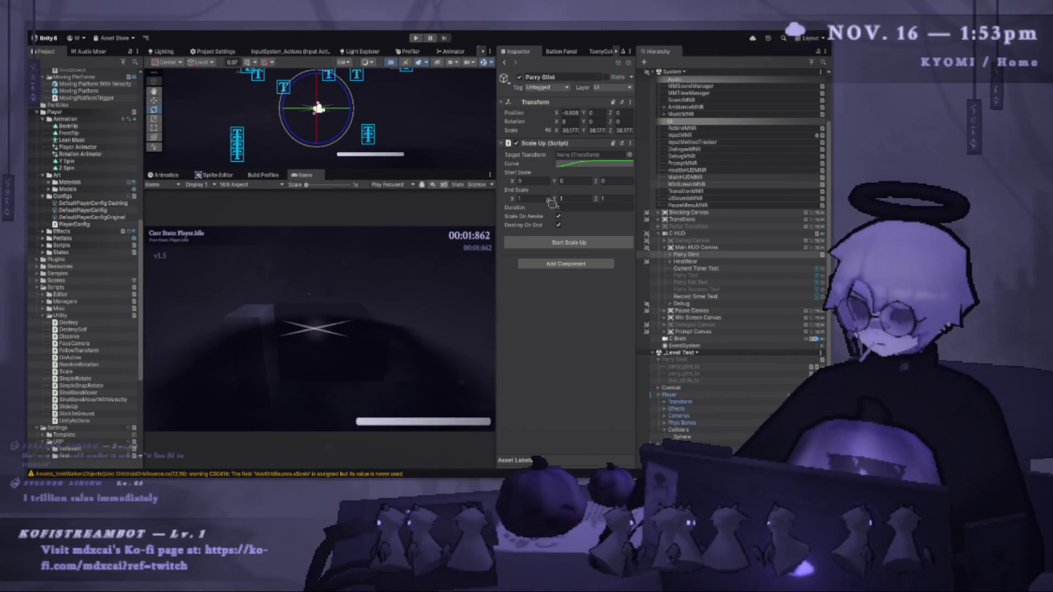
key(ctrl+p)
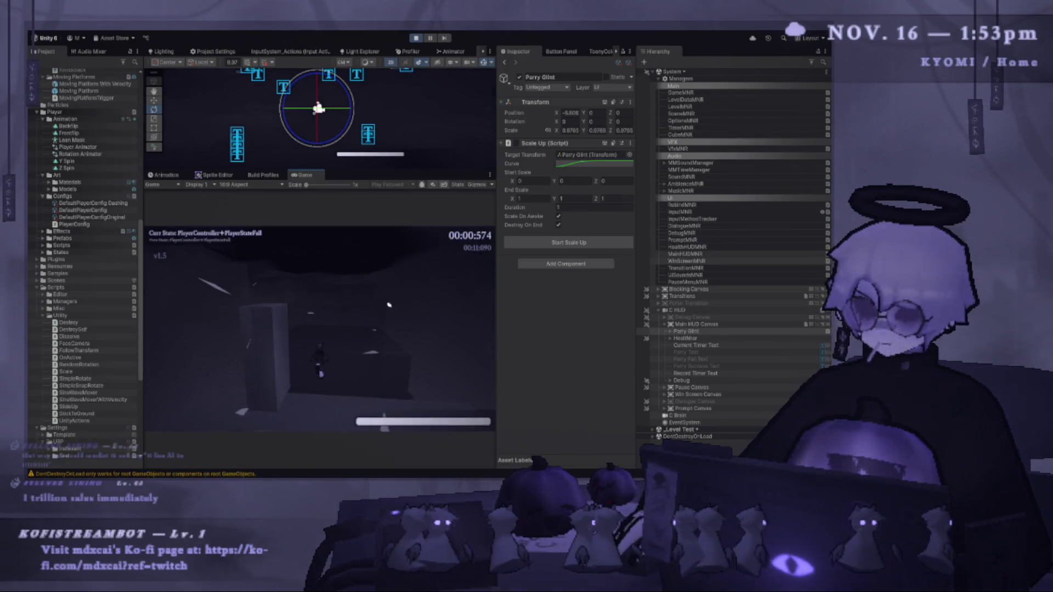
key(space)
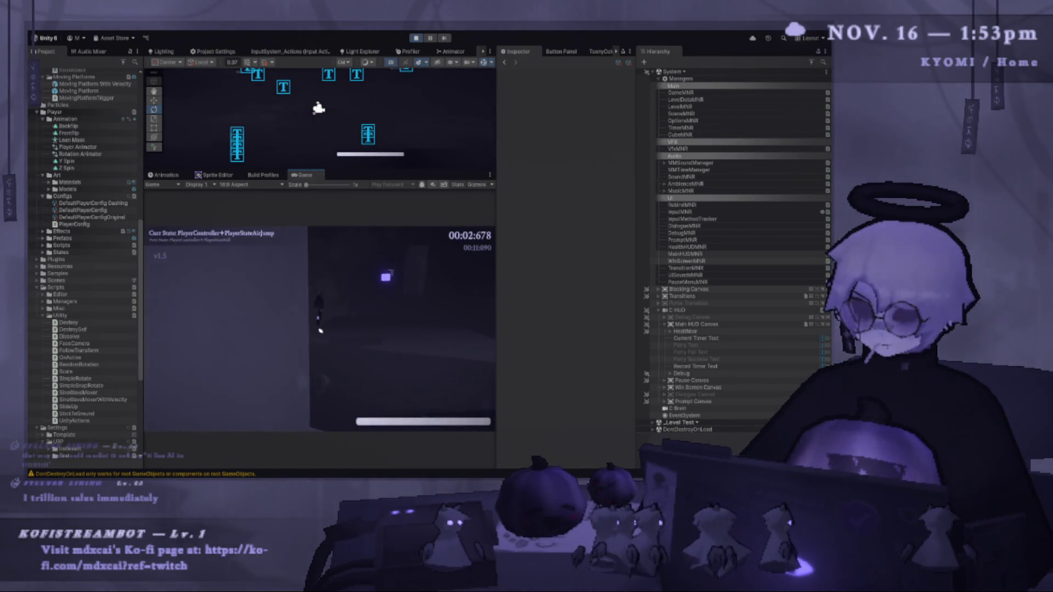
key(Escape)
key(Escape)
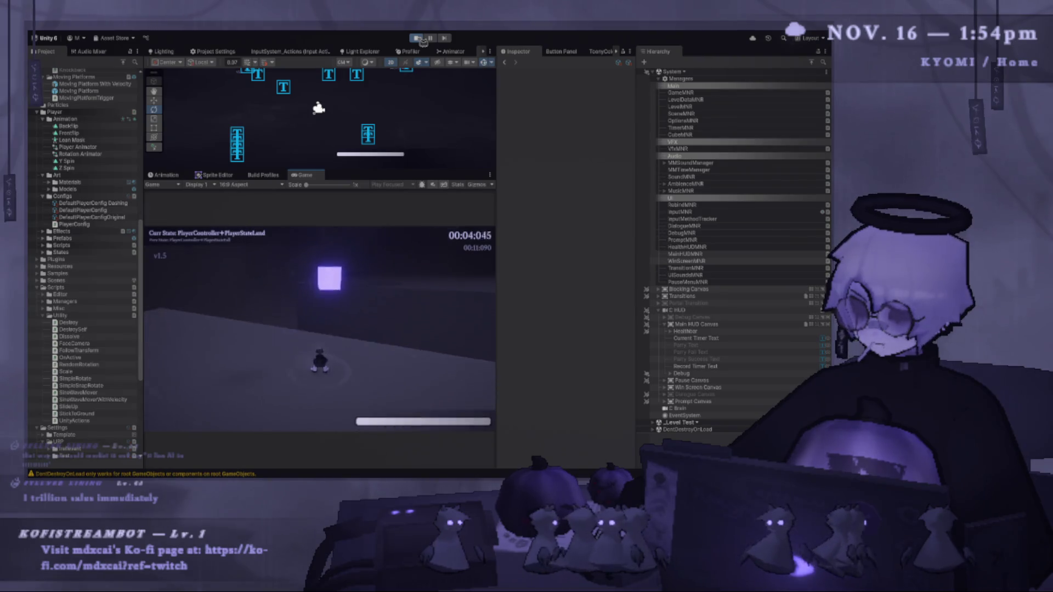
key(f)
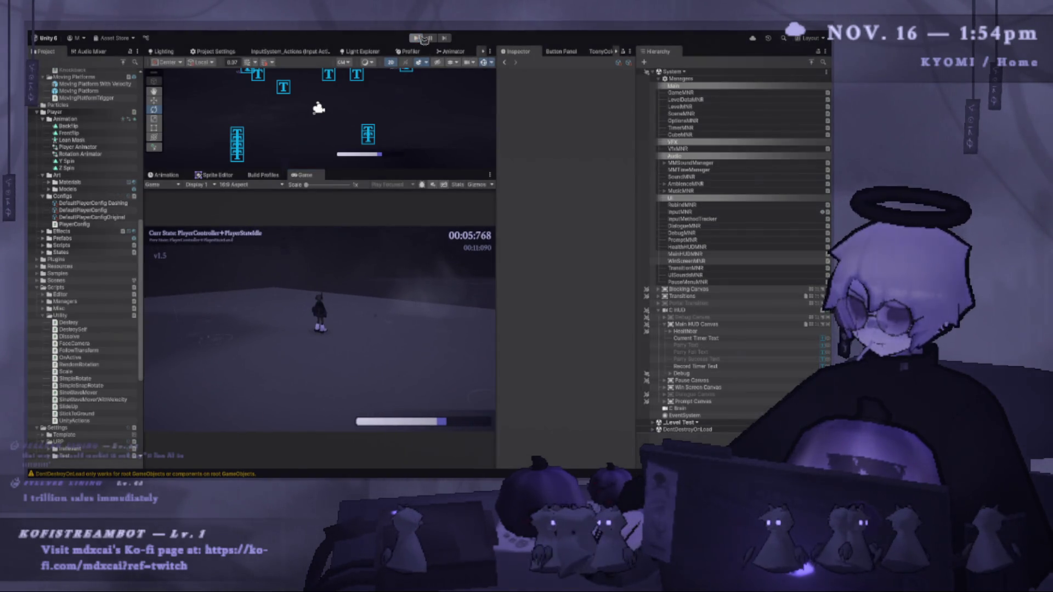
click(685, 331)
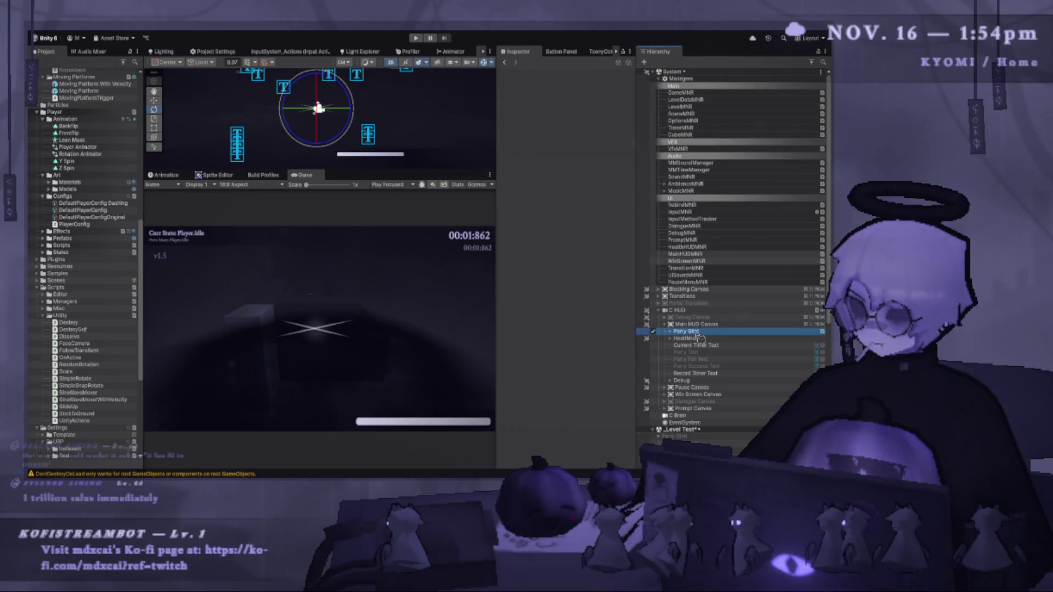